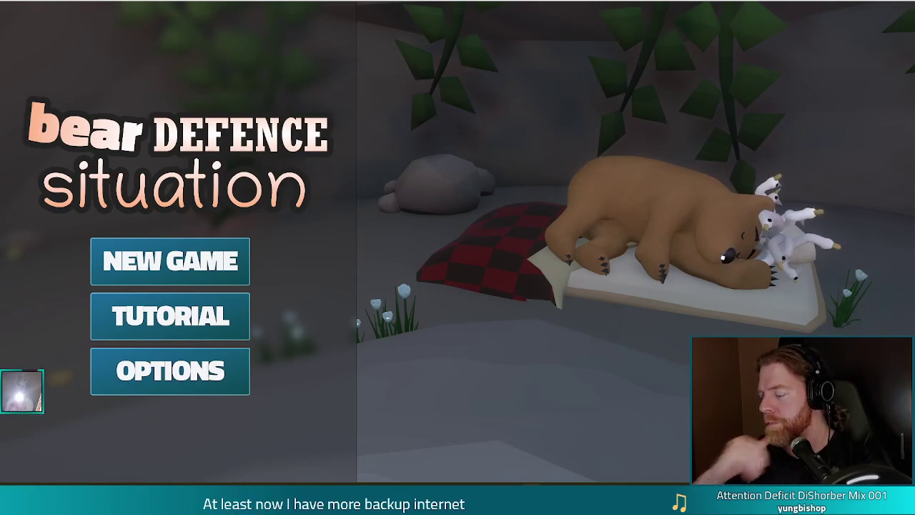
Step: Lower the system volume and switch Bear Defence Situation to windowed mode with F11
key(XF86AudioLowerVolume)
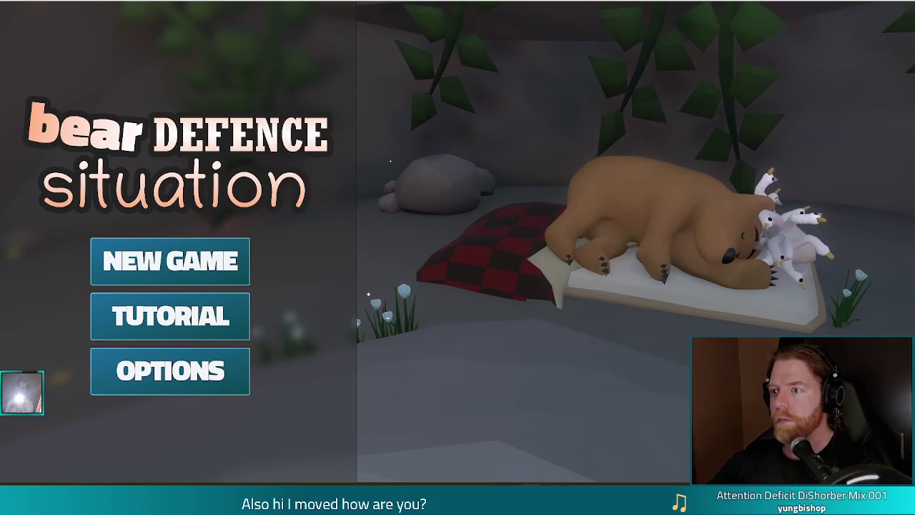
key(F11)
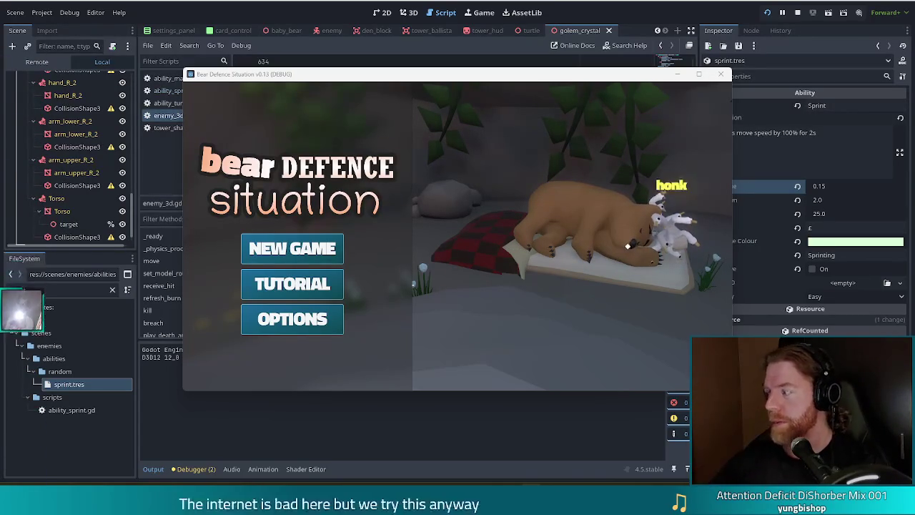
Step: Move the game window up and left, then close it to stop debugging
mouse_move(607, 80)
mouse_down()
mouse_move(557, 69)
mouse_move(572, 71)
mouse_up()
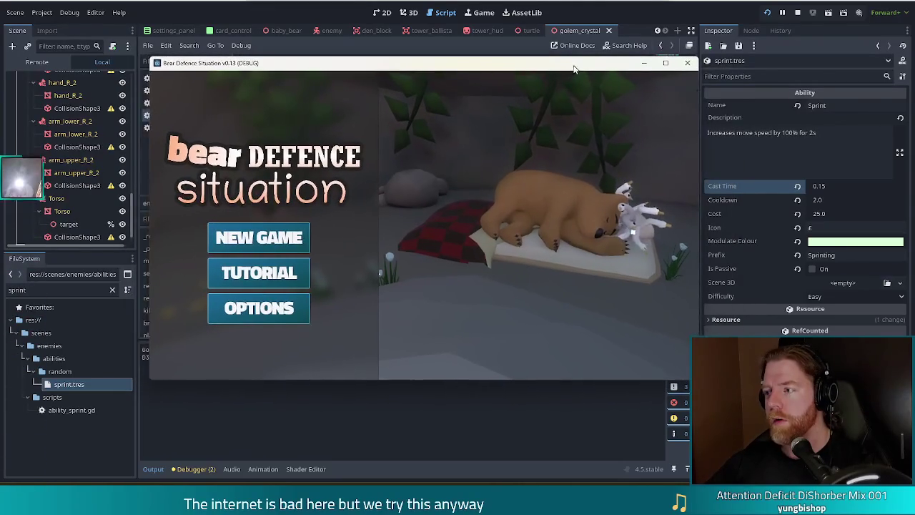
click(682, 63)
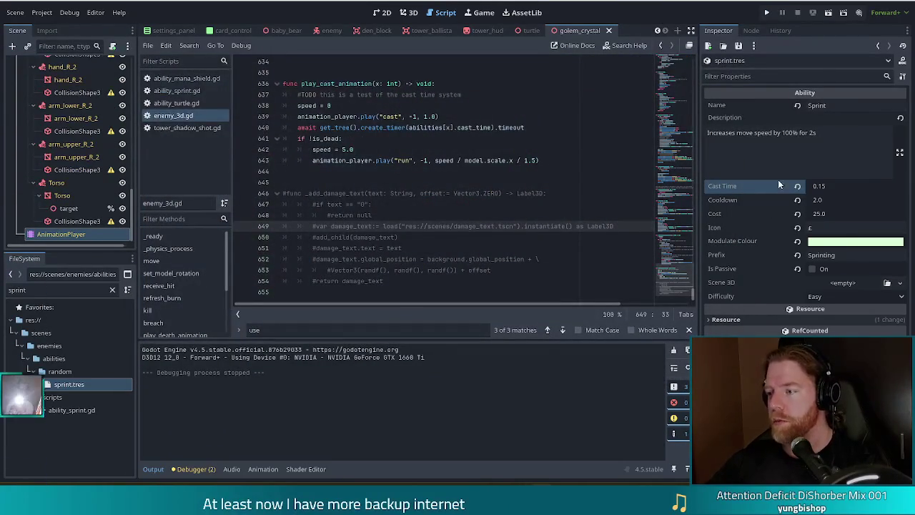
Step: Check the Sprint Cast Time 0.15 and select the cast animation and timer lines in enemy_3d.gd
drag(835, 137, 705, 135)
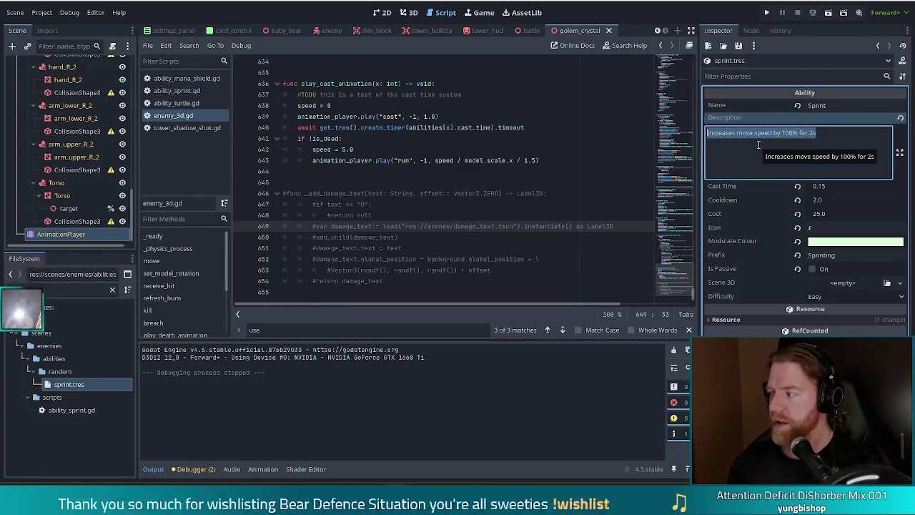
click(842, 187)
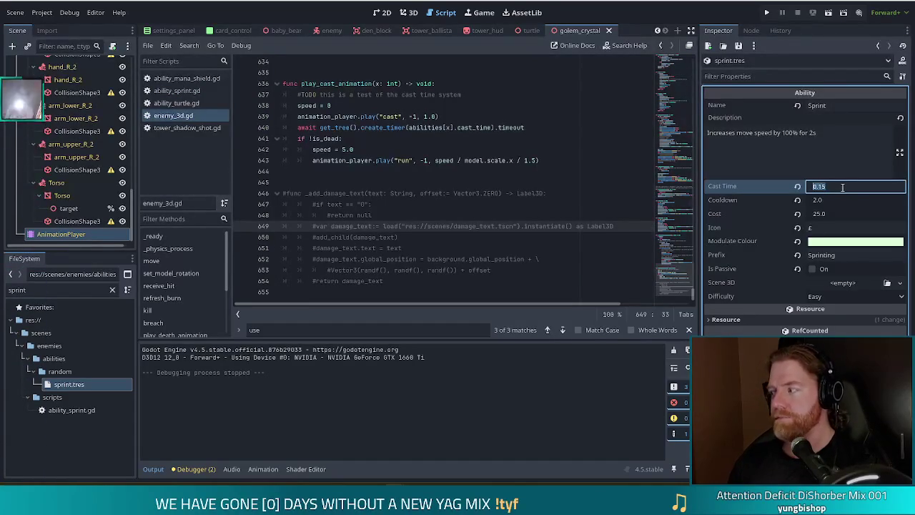
click(449, 127)
drag(541, 133, 531, 105)
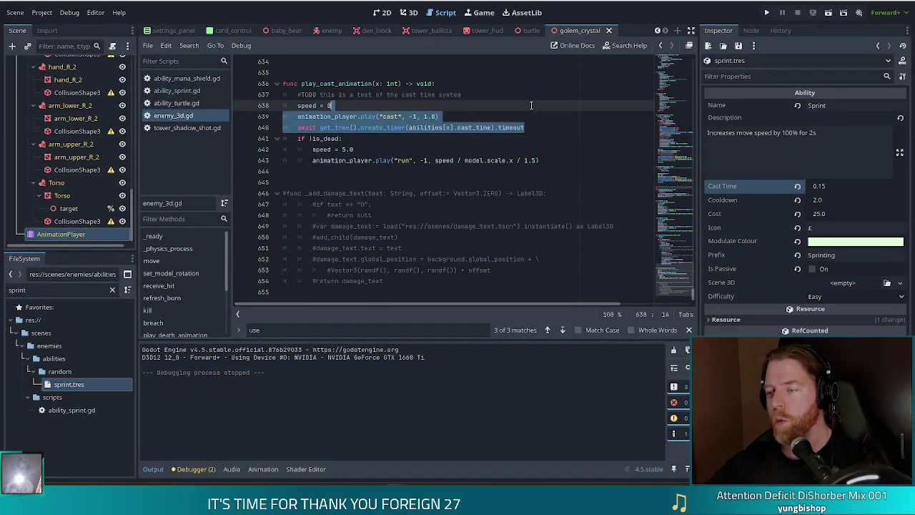
click(463, 138)
Step: Place the caret at the end of line 639, then switch to the golem_crystal 3D view
scroll(463, 139, up, 2)
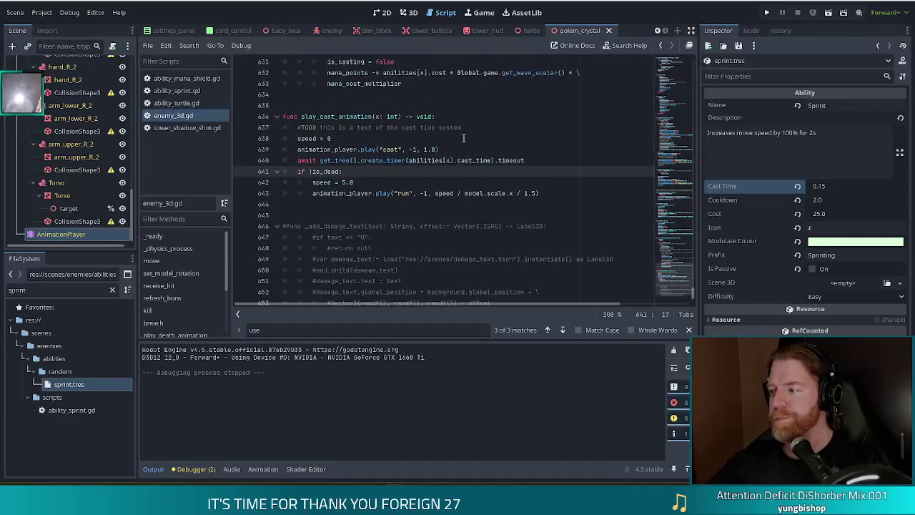
scroll(465, 140, down, 1)
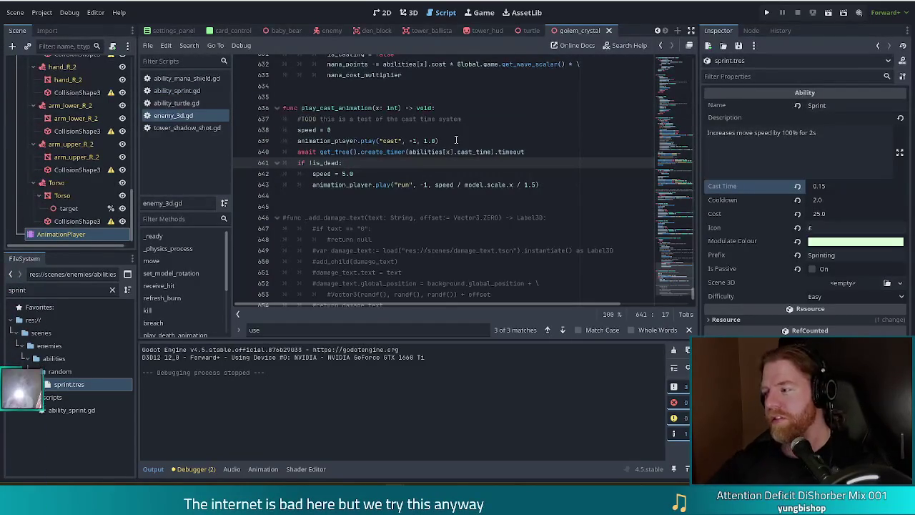
drag(329, 143, 436, 141)
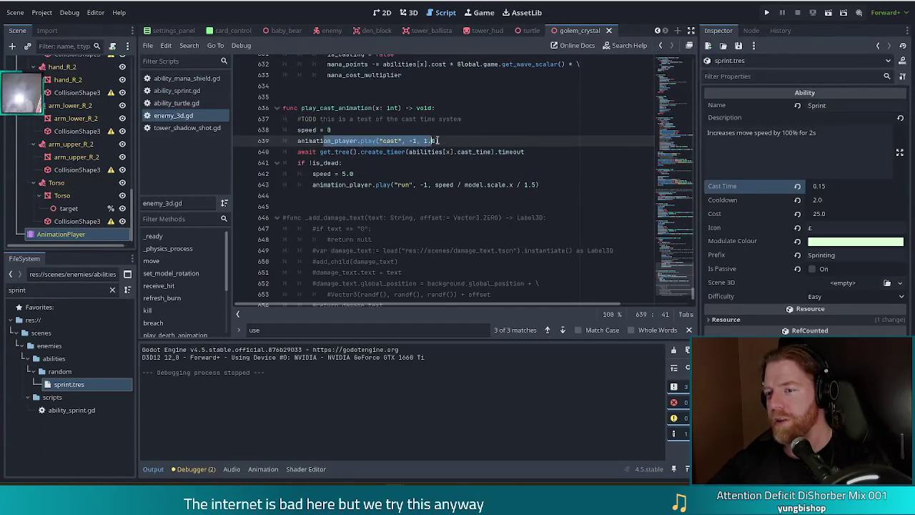
click(445, 141)
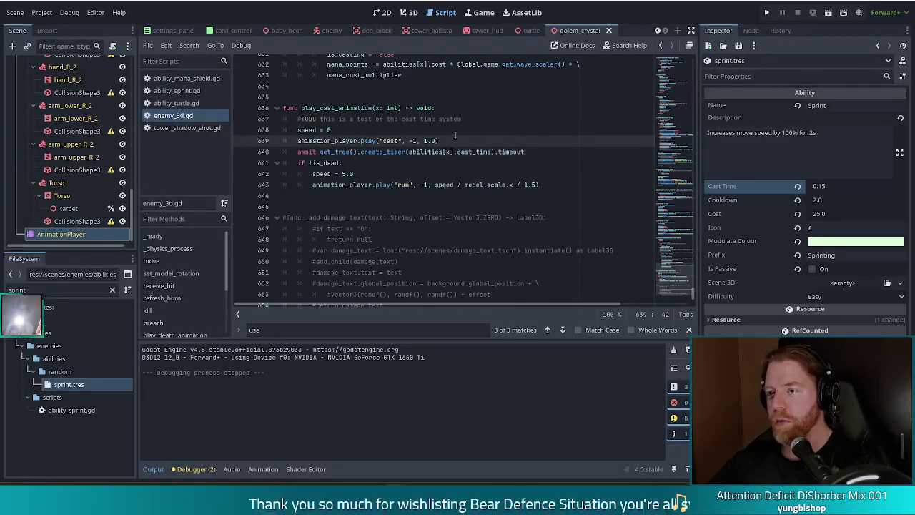
click(413, 13)
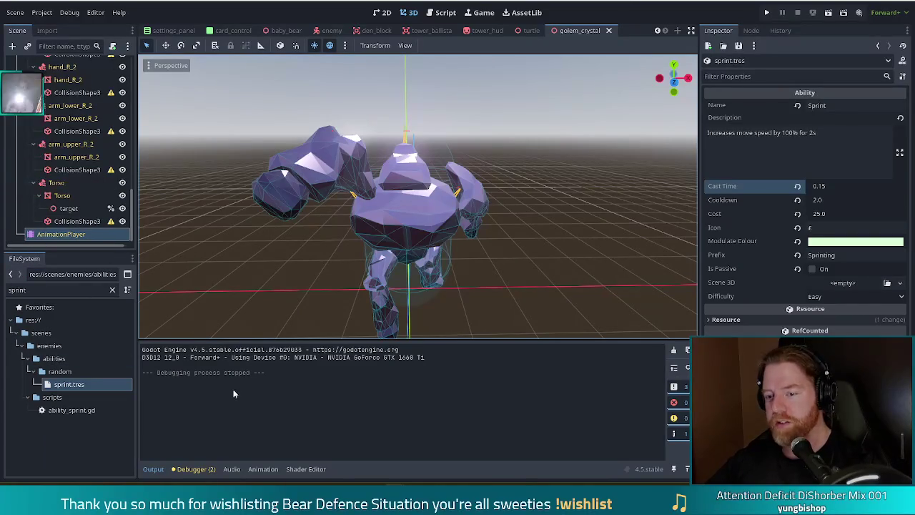
Step: Select the golem's AnimationPlayer and orbit to a low side angle
click(61, 233)
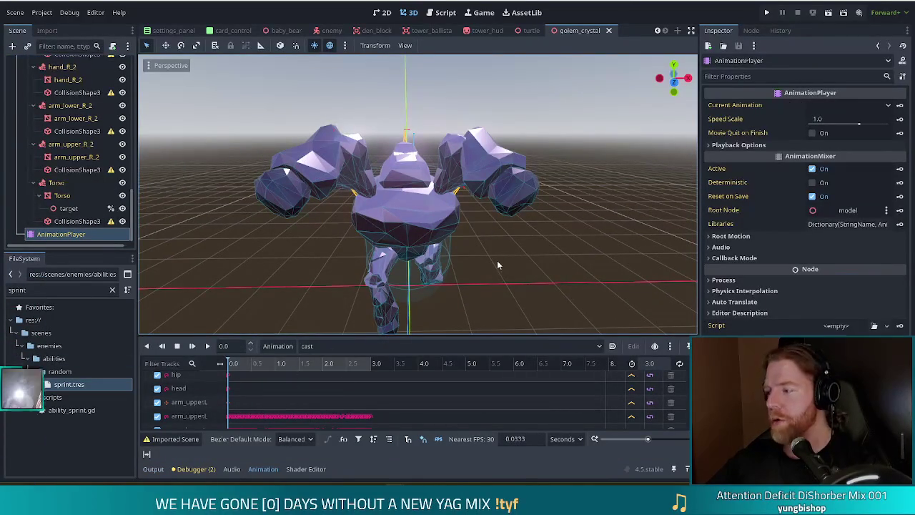
scroll(529, 246, down, 5)
mouse_move(526, 241)
mouse_down()
mouse_move(399, 206)
mouse_move(501, 206)
mouse_move(584, 228)
mouse_move(485, 214)
mouse_move(519, 231)
mouse_move(374, 235)
mouse_up()
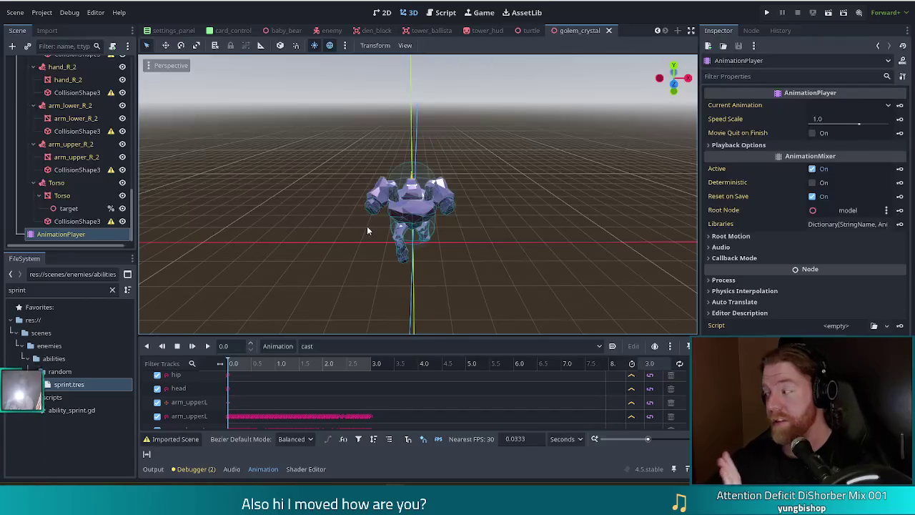
scroll(264, 391, up, 2)
scroll(290, 392, down, 2)
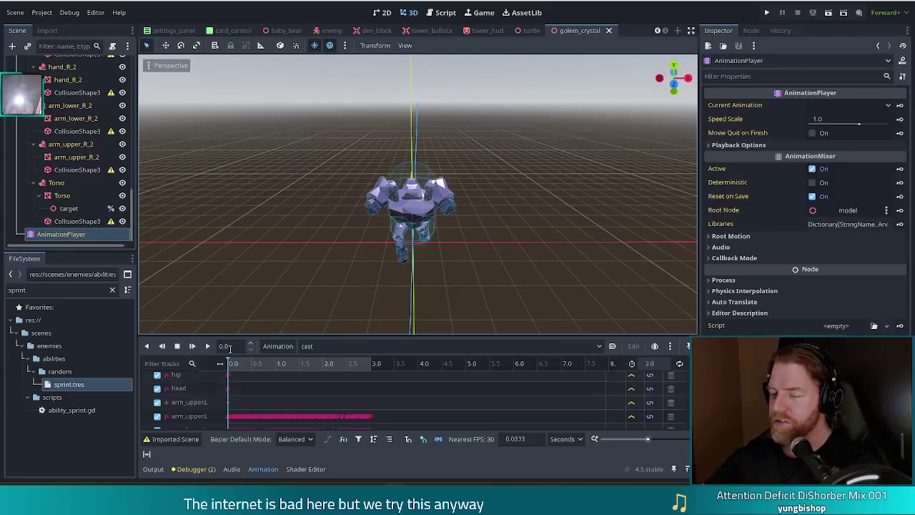
Step: Scrub the cast animation from several angles, then reset it to its start
mouse_move(231, 414)
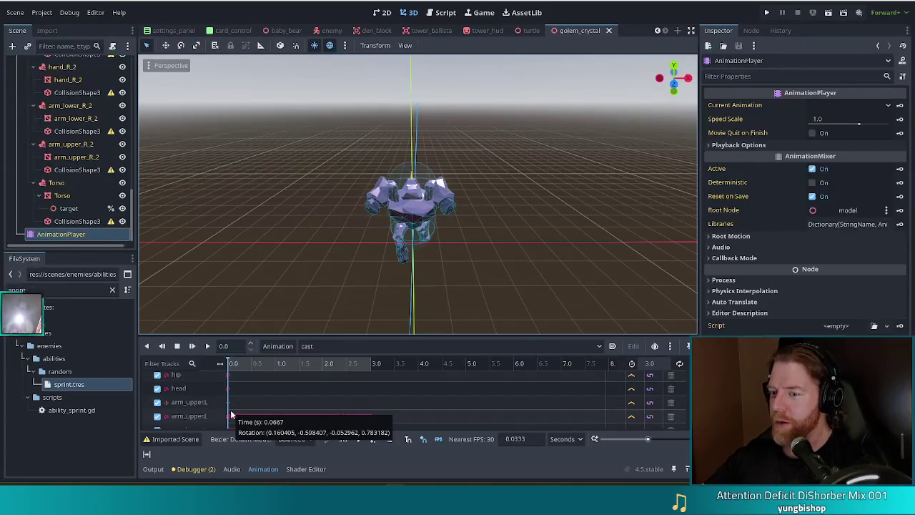
drag(234, 368, 377, 370)
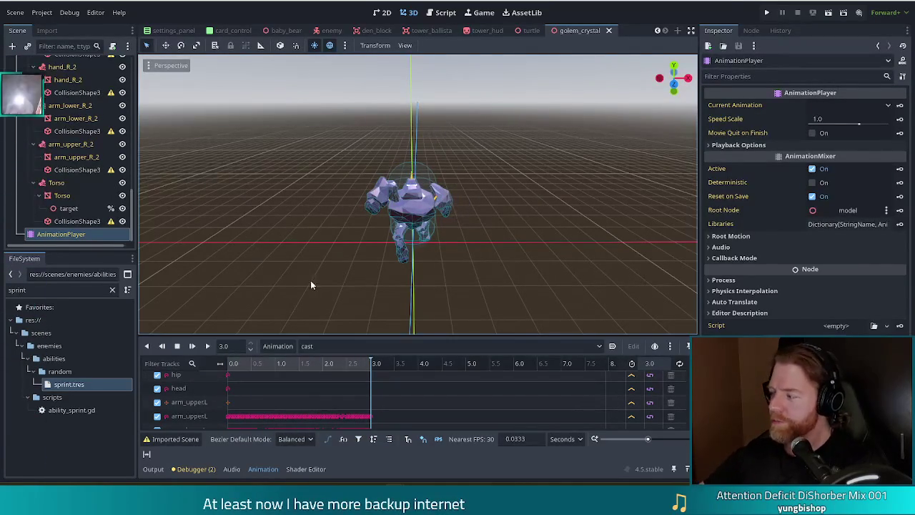
mouse_move(480, 255)
mouse_down()
mouse_move(392, 262)
mouse_move(322, 238)
mouse_up()
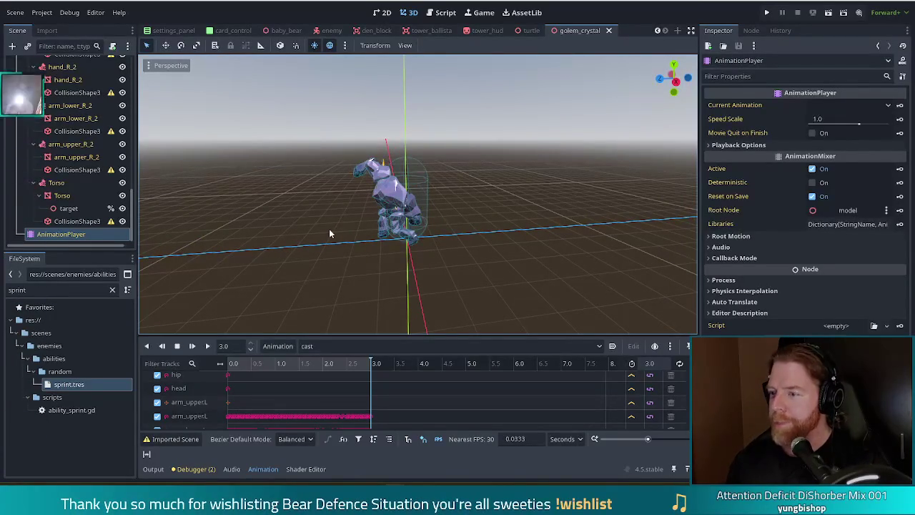
drag(302, 266, 338, 272)
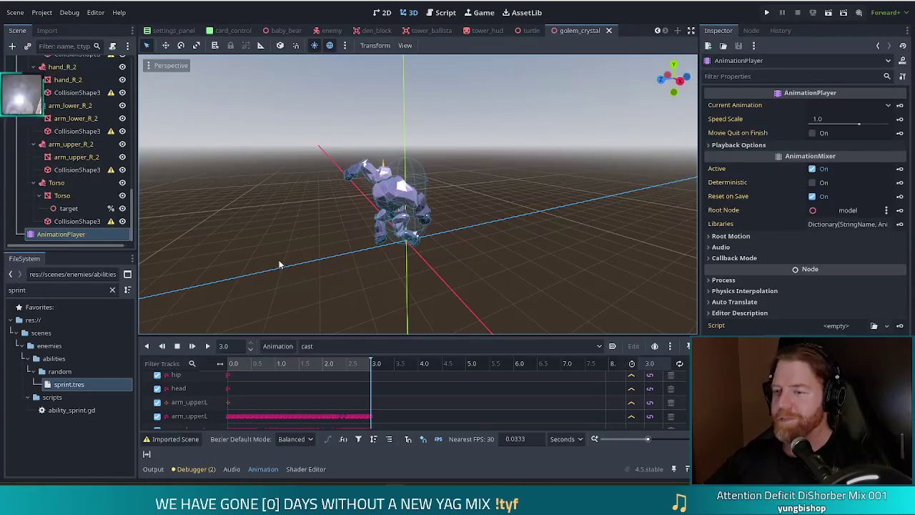
click(207, 346)
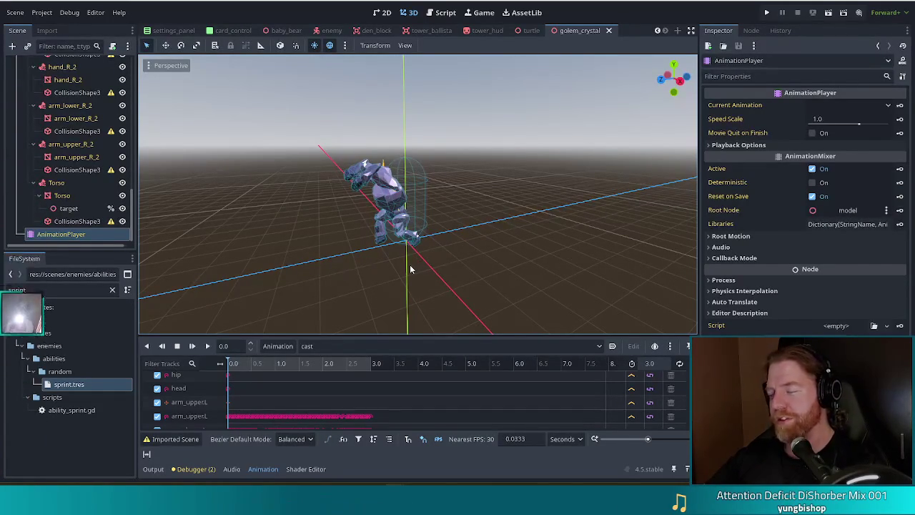
Step: Step through enemy_3d.gd lines 641–644: the cast_time timer, run animation and is_dead check
click(446, 12)
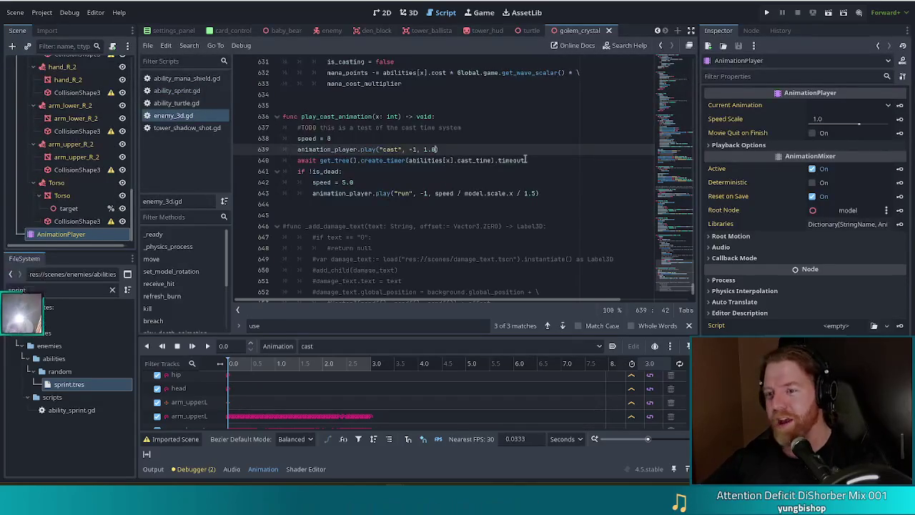
drag(526, 160, 533, 148)
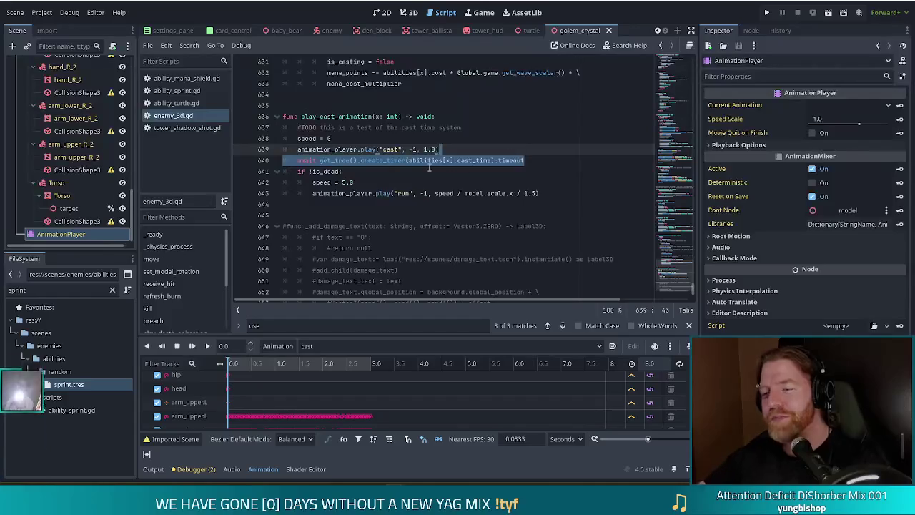
click(361, 191)
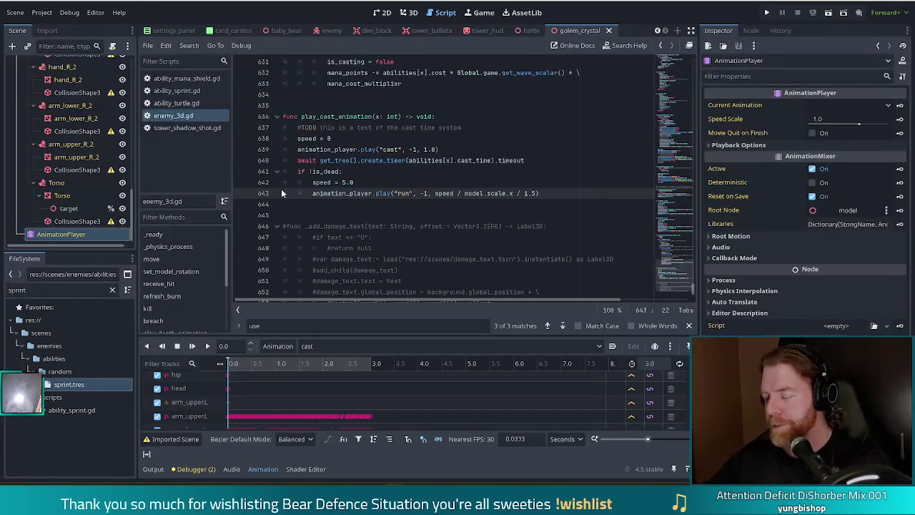
click(544, 193)
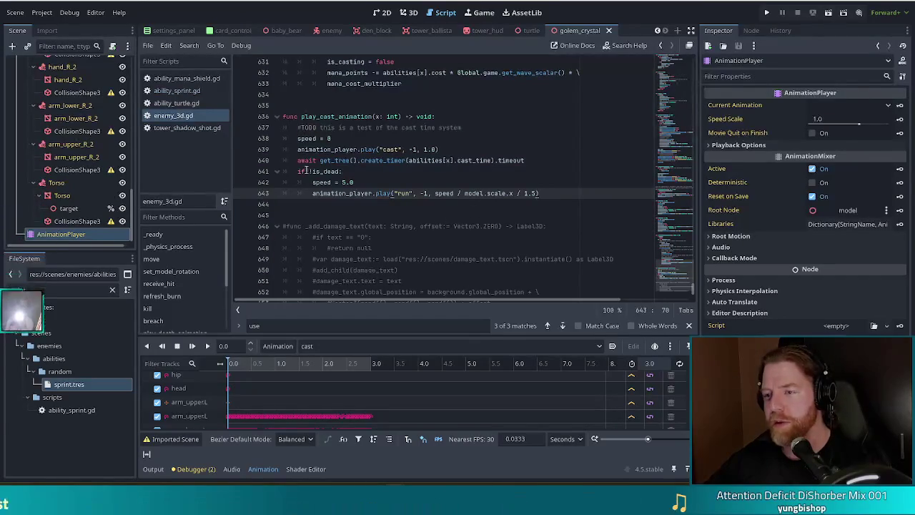
click(550, 174)
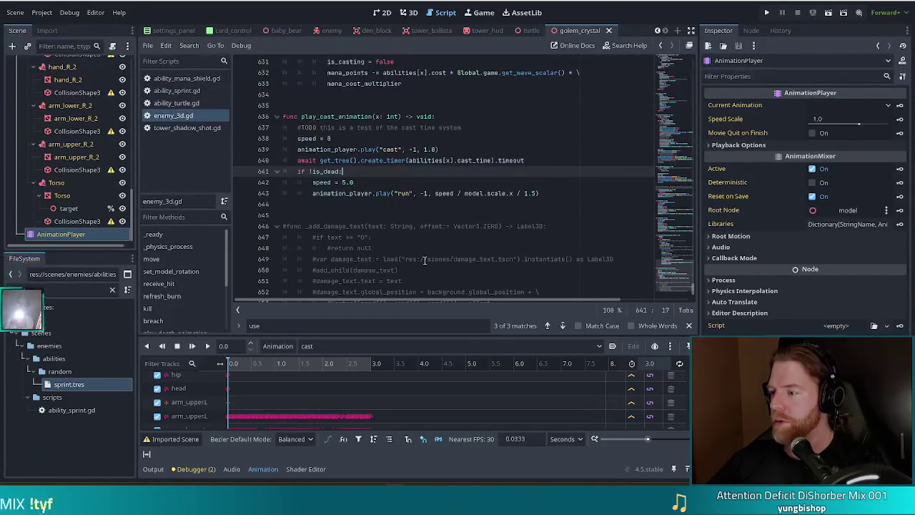
key(Down)
key(Down)
key(Down)
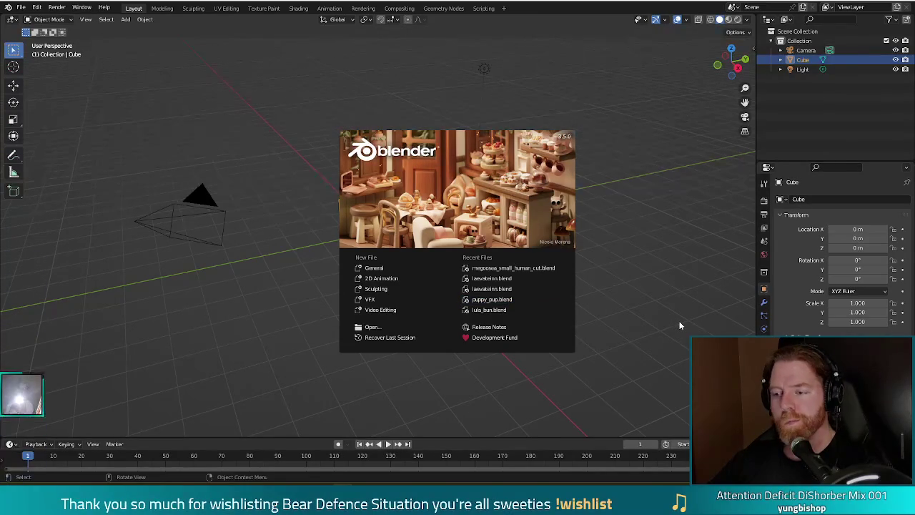
Step: Dismiss the startup splash and show the File menu
click(24, 10)
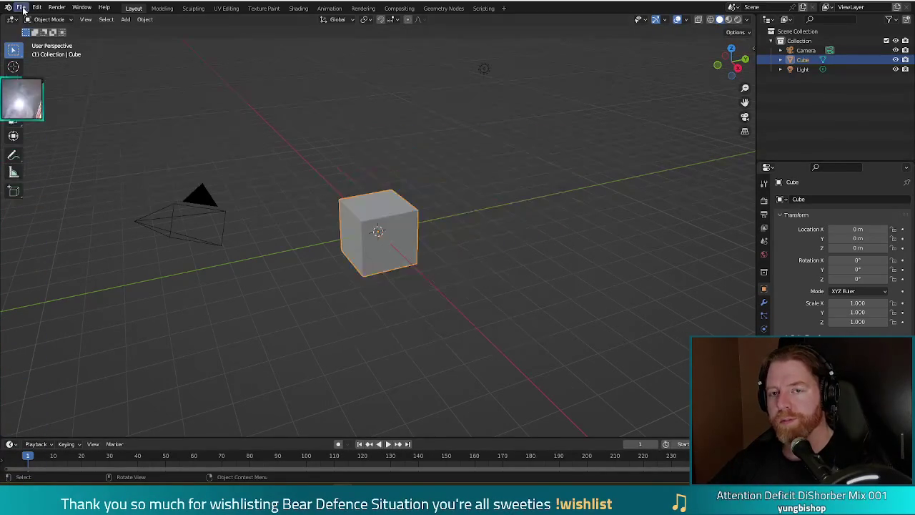
click(22, 8)
mouse_move(47, 36)
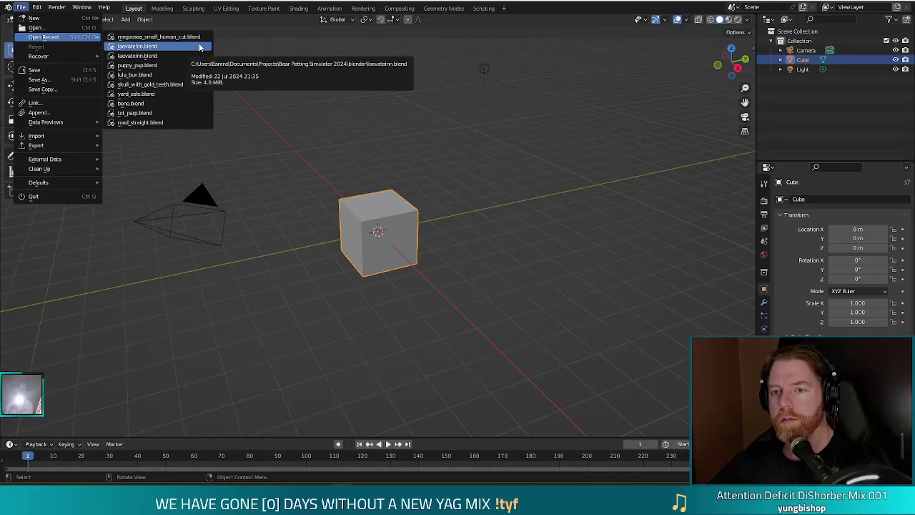
Step: Choose File > Open… to bring up the Blender file browser
click(36, 29)
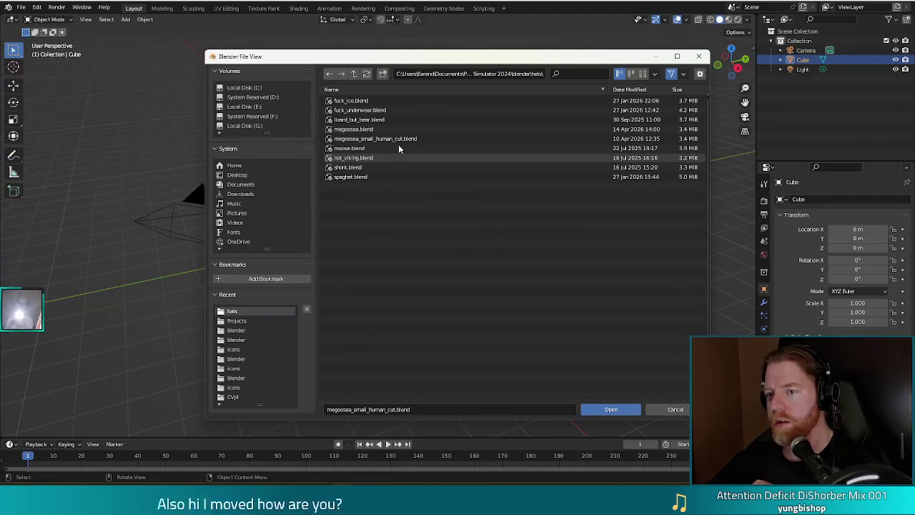
Step: Go up to the parent blender folder and open black_hole.blend
click(353, 74)
scroll(458, 266, down, 5)
scroll(463, 265, down, 5)
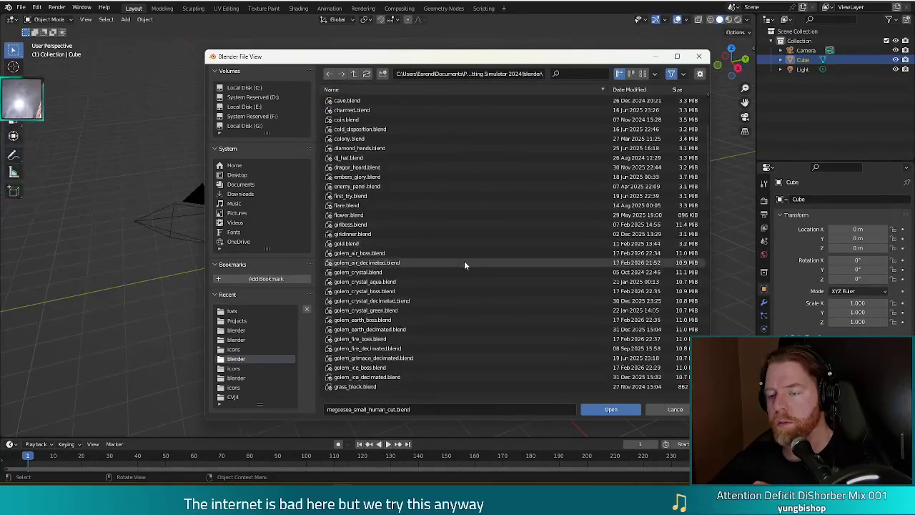
drag(708, 171, 702, 212)
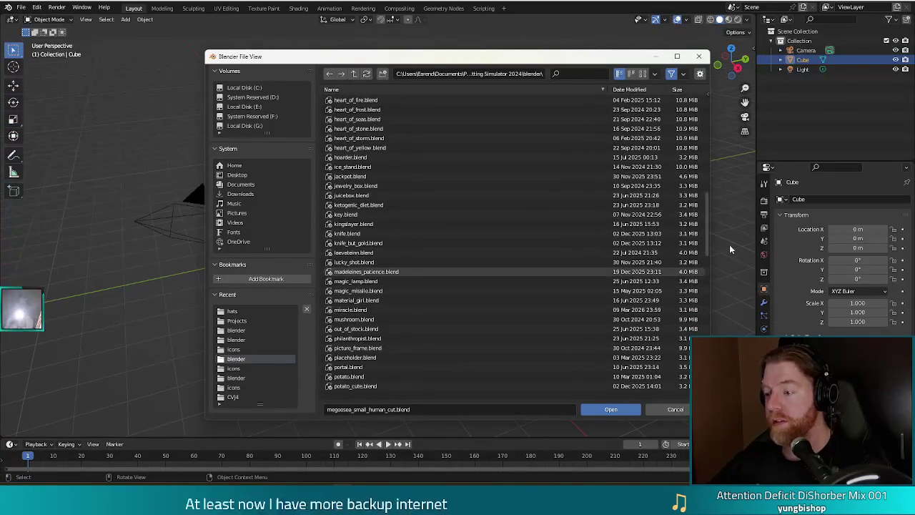
scroll(708, 224, up, 15)
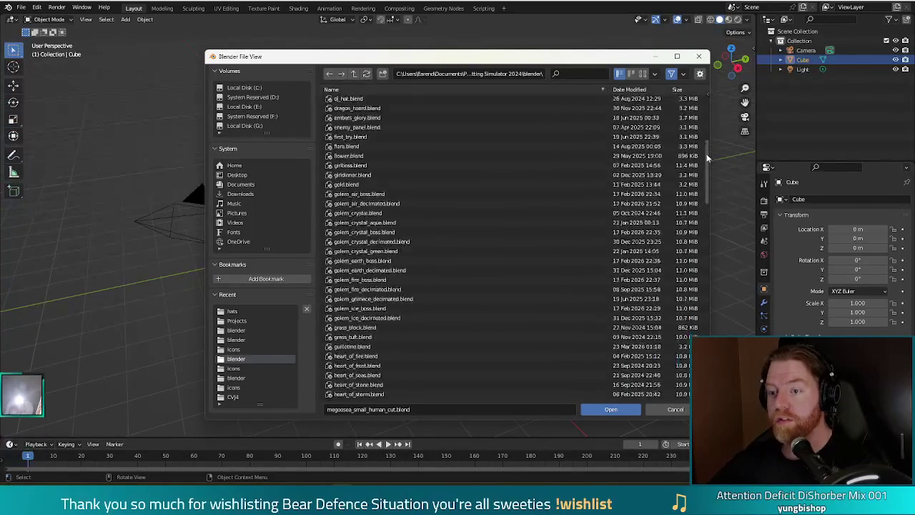
click(385, 148)
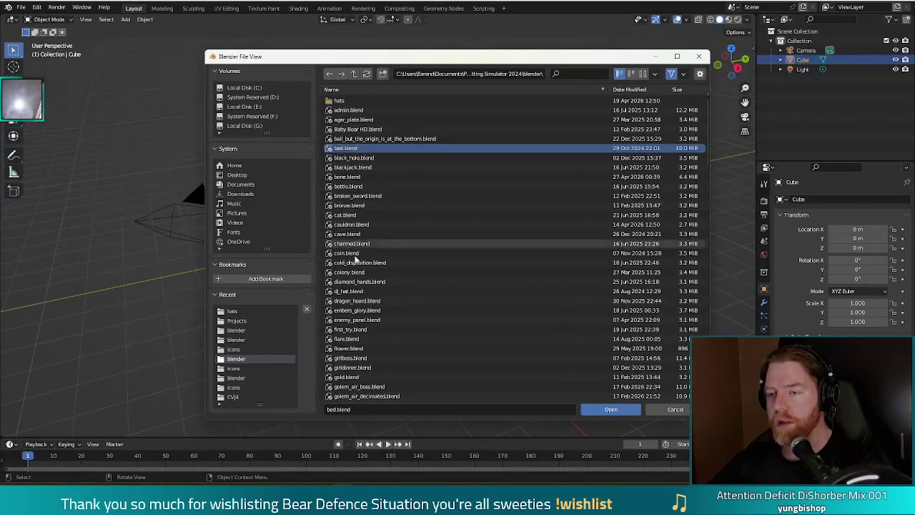
click(368, 158)
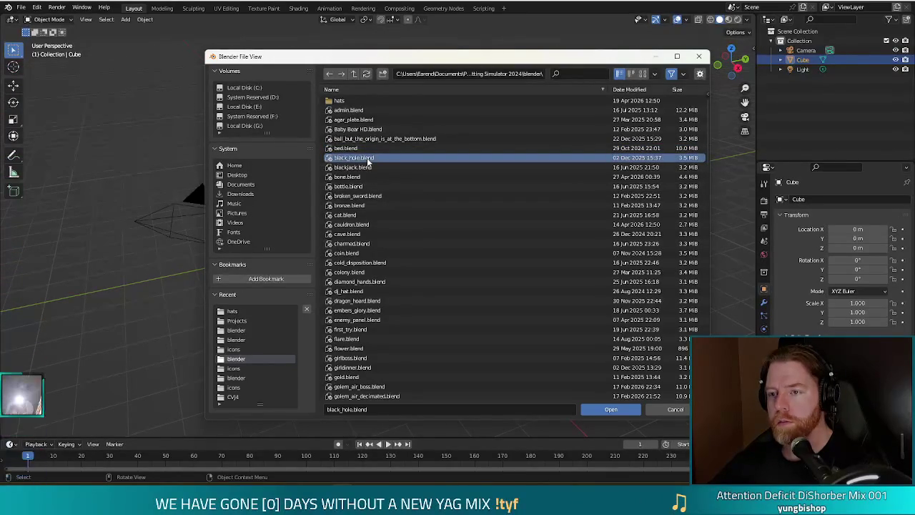
double_click(367, 159)
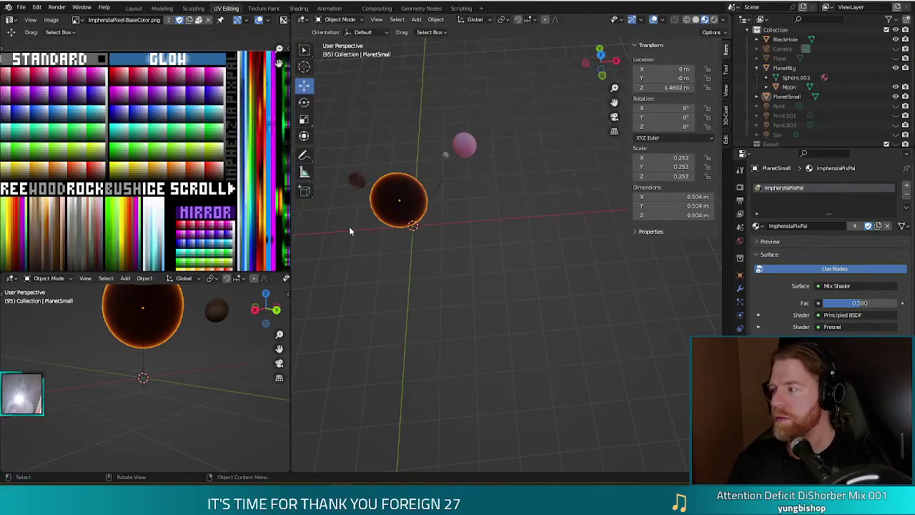
Step: Orbit around the black hole spheres, then open Save As with Ctrl+Shift+S
mouse_move(402, 294)
mouse_down()
mouse_move(388, 248)
mouse_move(444, 261)
mouse_move(468, 304)
mouse_move(602, 256)
mouse_move(654, 264)
mouse_move(635, 245)
mouse_move(578, 239)
mouse_move(462, 273)
mouse_move(474, 274)
mouse_move(438, 182)
mouse_up()
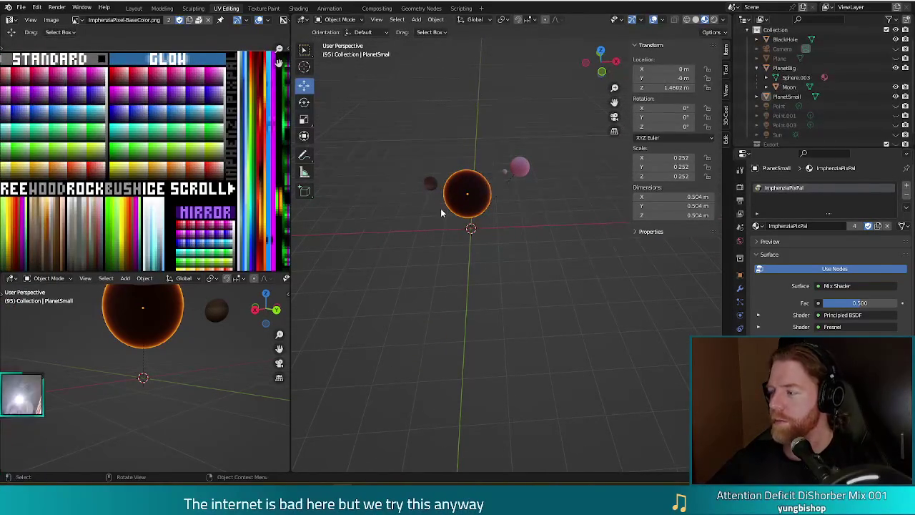
mouse_move(467, 241)
mouse_down()
mouse_move(537, 256)
mouse_move(539, 279)
mouse_move(519, 225)
mouse_move(469, 199)
mouse_up()
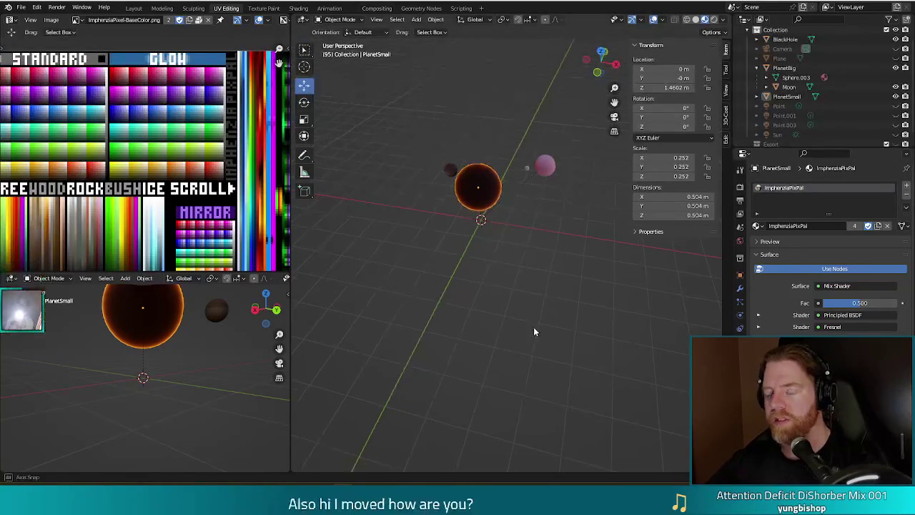
key(ctrl+shift+s)
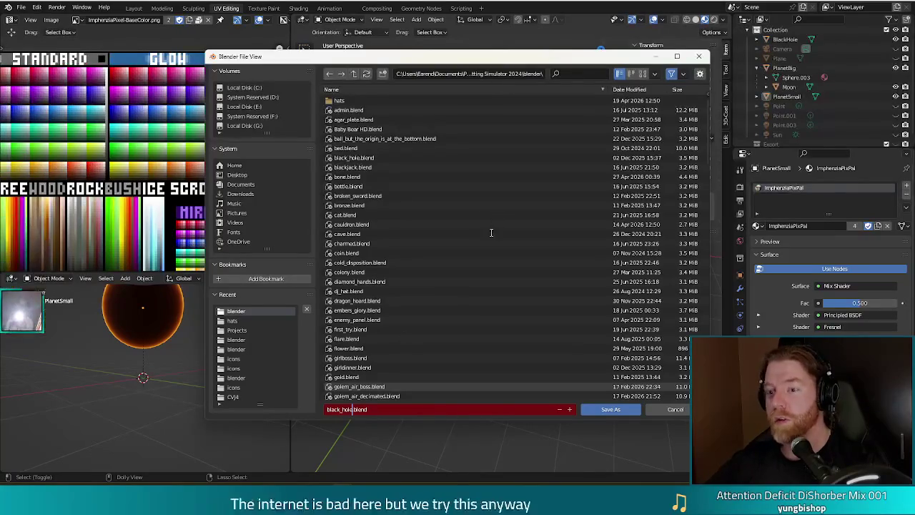
Step: Create a new folder named spell_effects and enter it
click(383, 75)
click(383, 75)
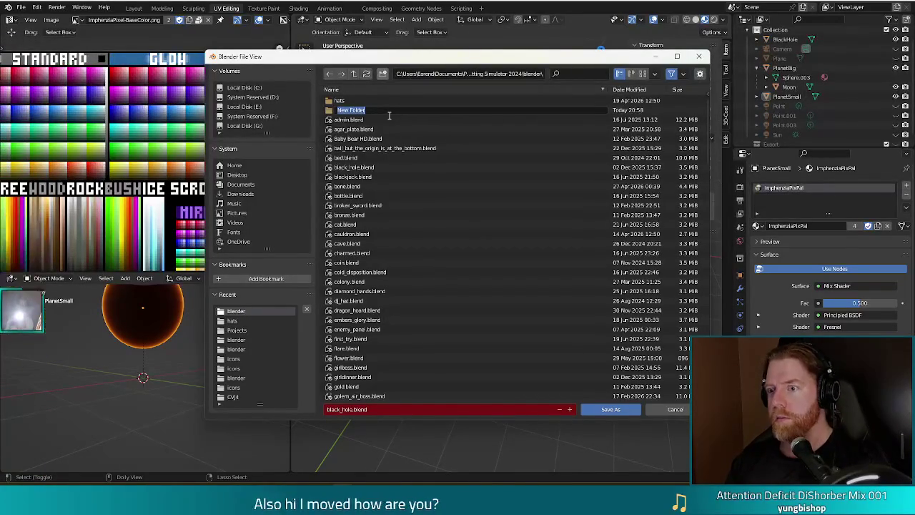
text(spell)
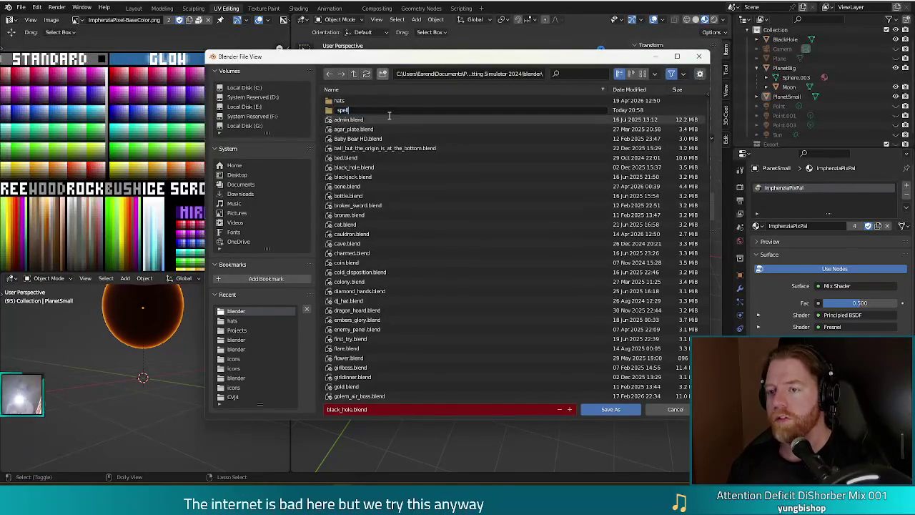
text(_effects)
key(Return)
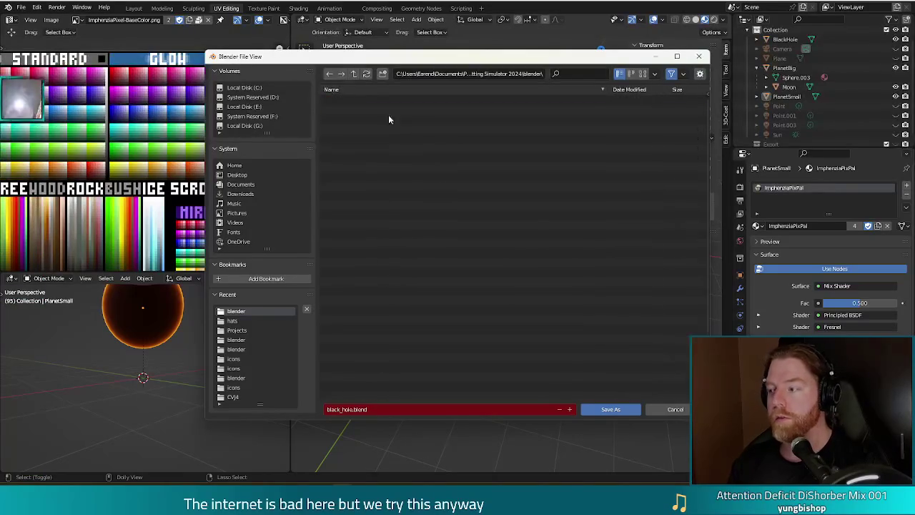
double_click(389, 113)
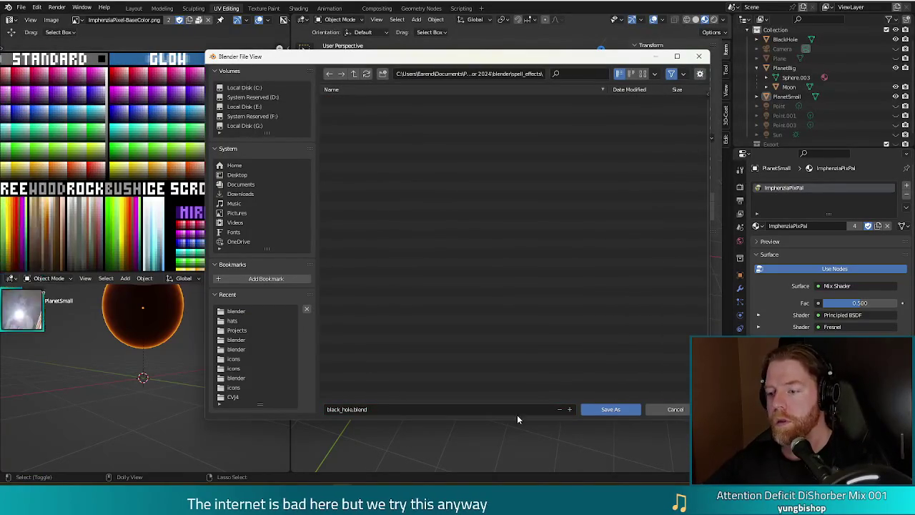
Step: Rename the file to turtle.blend and save it
click(347, 408)
key(shift+Home)
text(turtle)
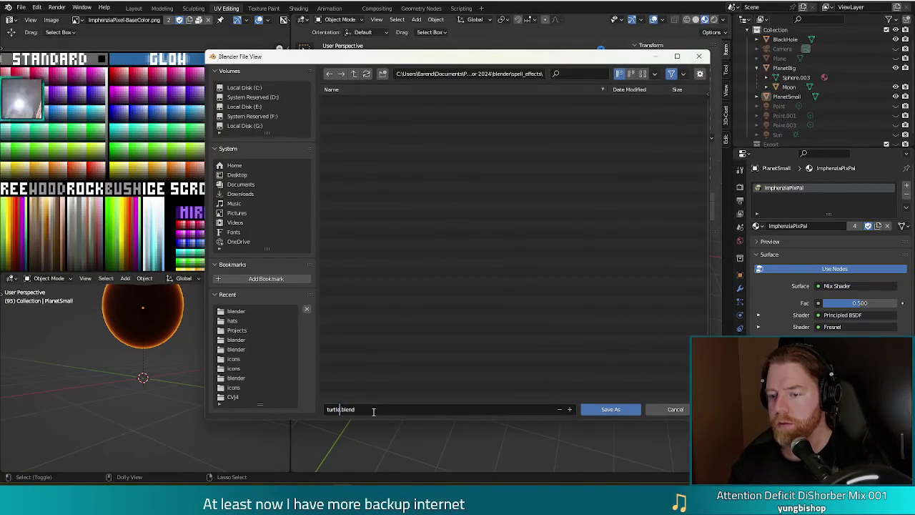
click(612, 413)
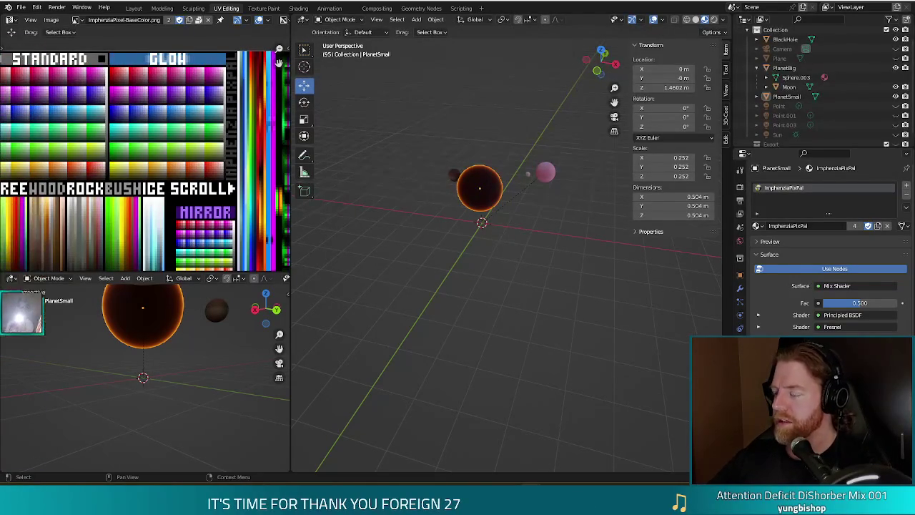
Step: Delete the BlackHole sphere and the PlanetBig group with its moon, leaving camera, plane and lights
drag(522, 251, 546, 273)
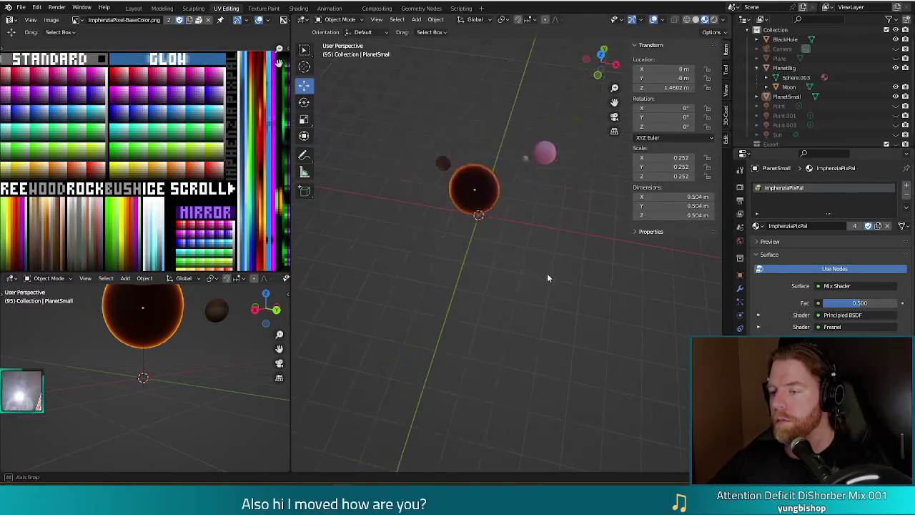
click(470, 196)
key(Delete)
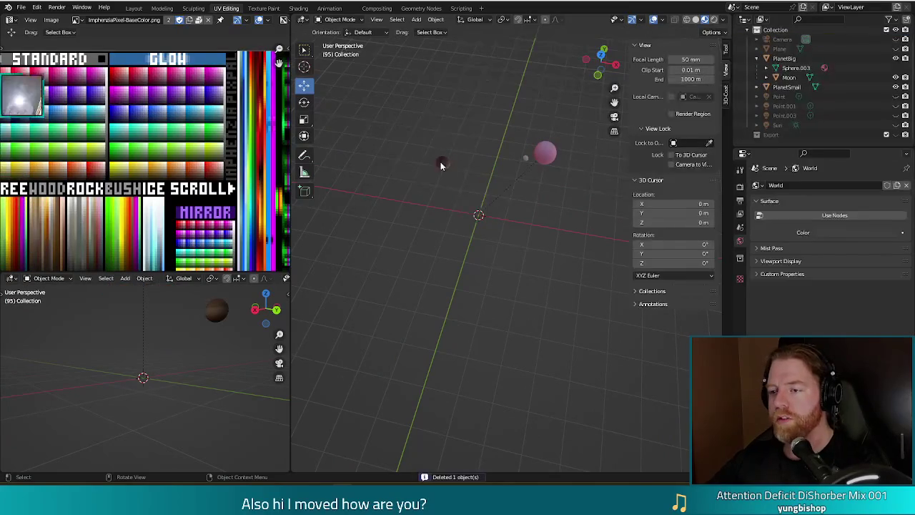
click(541, 156)
key(Delete)
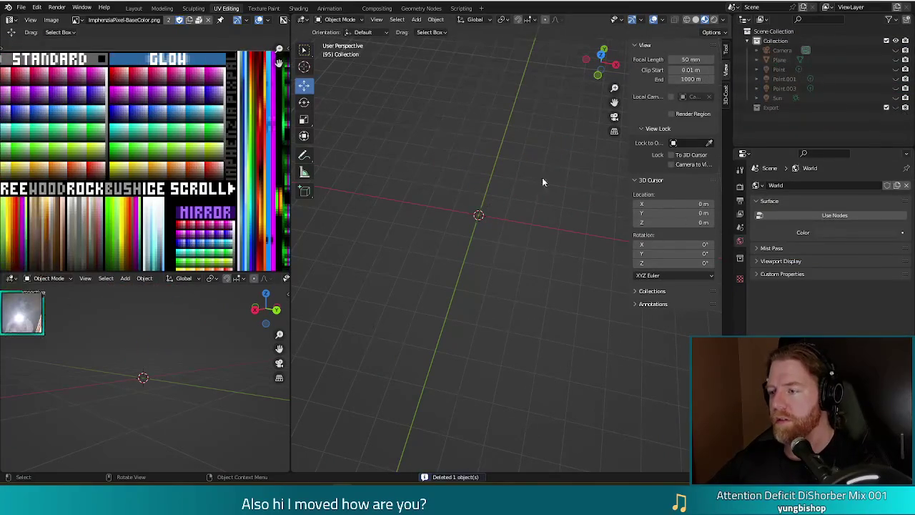
mouse_move(516, 281)
mouse_down()
mouse_move(526, 247)
mouse_move(509, 251)
mouse_up()
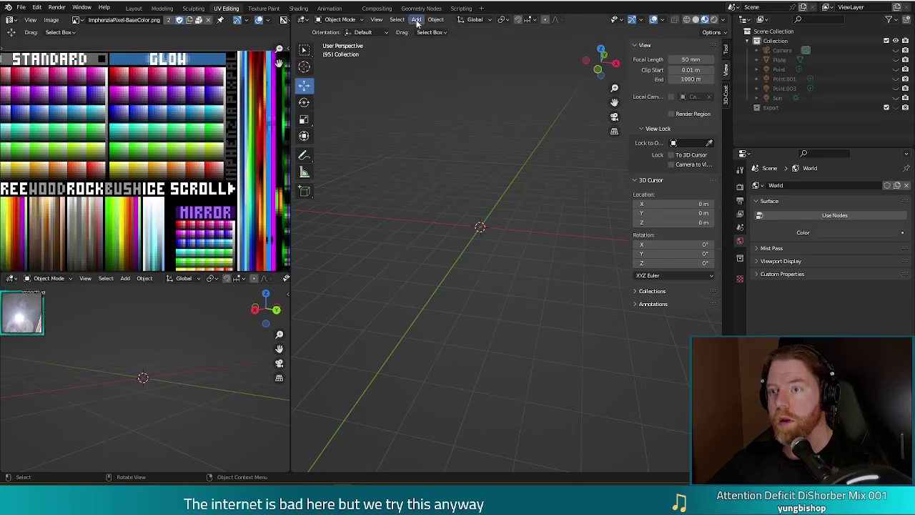
Step: Add an ico sphere with 2 subdivisions and 1 m radius at the scene origin
click(416, 19)
mouse_move(429, 33)
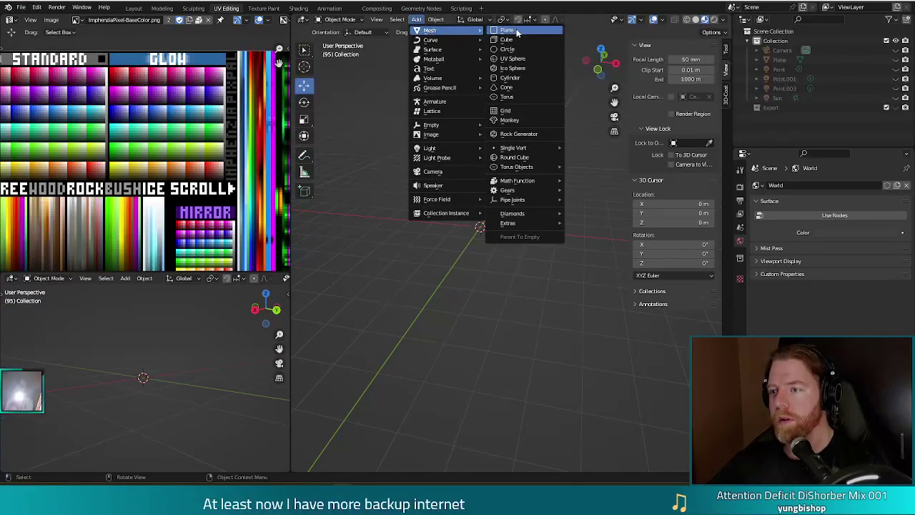
click(512, 68)
scroll(500, 246, up, 3)
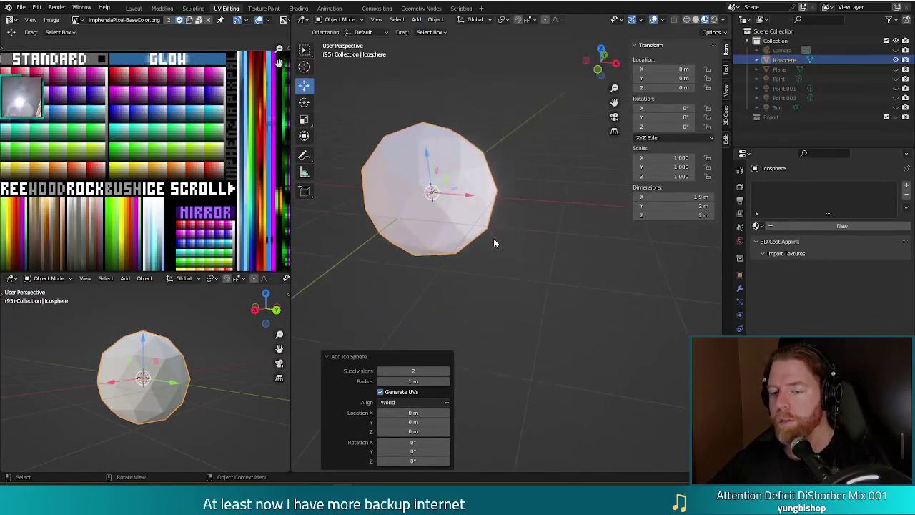
scroll(513, 214, up, 2)
scroll(527, 257, down, 2)
Step: Switch the icosphere into Edit Mode and view it straight from the front
mouse_move(482, 210)
mouse_down()
mouse_move(427, 226)
mouse_move(505, 229)
mouse_move(544, 192)
mouse_move(562, 200)
mouse_move(531, 200)
mouse_move(505, 220)
mouse_move(472, 256)
mouse_move(468, 275)
mouse_up()
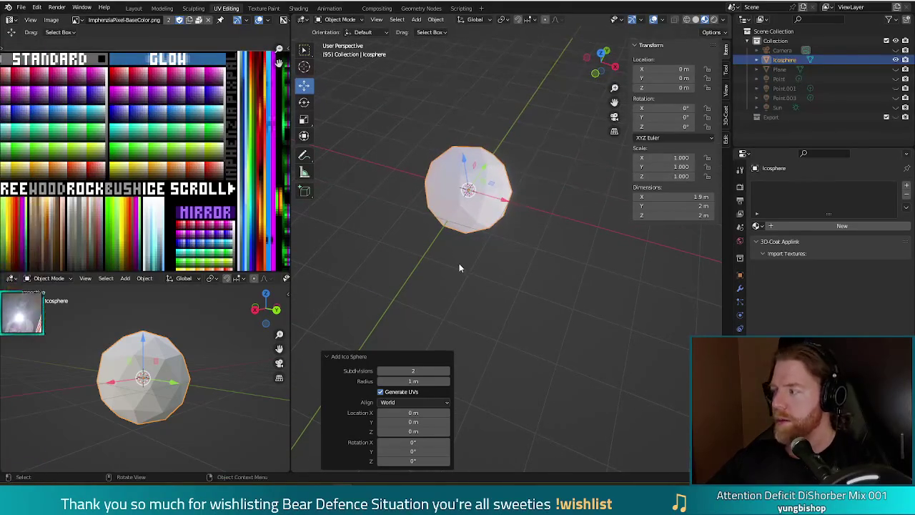
mouse_move(474, 213)
mouse_down()
mouse_move(505, 212)
mouse_move(541, 249)
mouse_move(513, 230)
mouse_move(547, 210)
mouse_up()
key(Tab)
key(3)
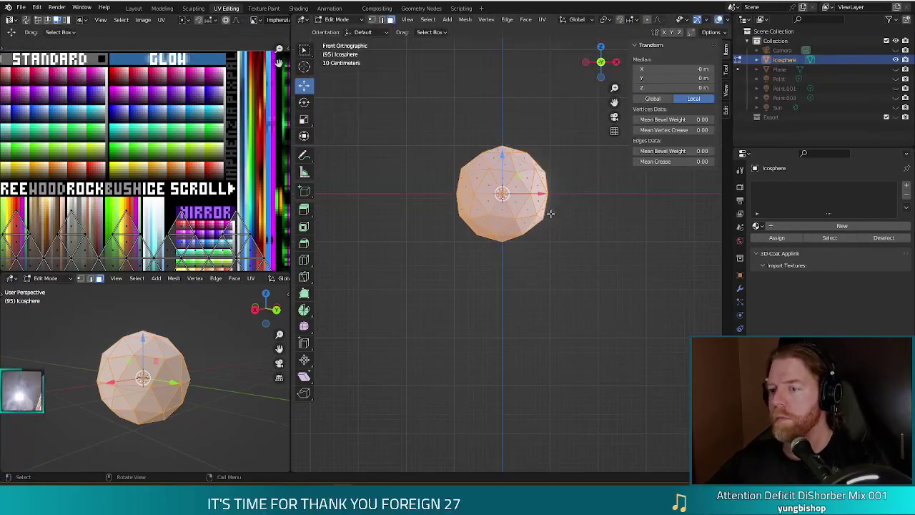
Step: Box-select the icosphere's lower-half vertices and delete them, leaving a geodesic dome
click(511, 302)
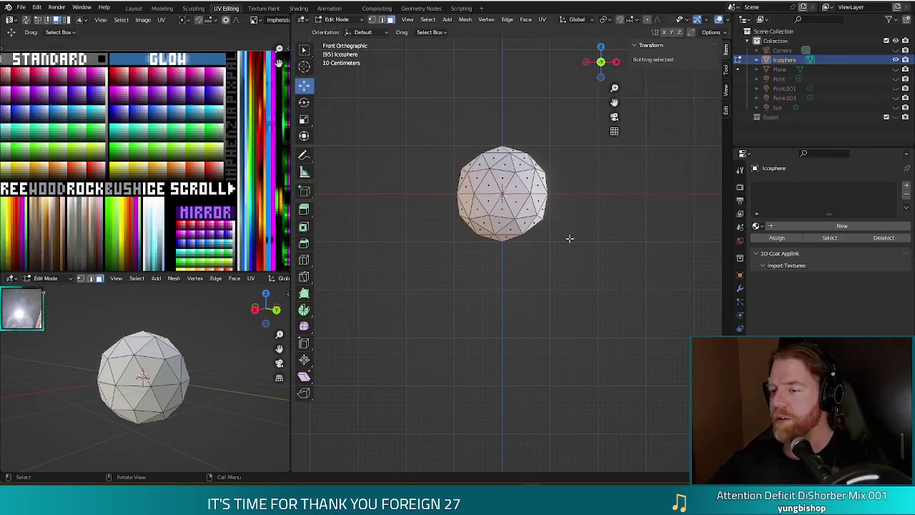
mouse_move(583, 278)
mouse_down()
mouse_move(402, 226)
mouse_move(379, 196)
mouse_up()
key(x)
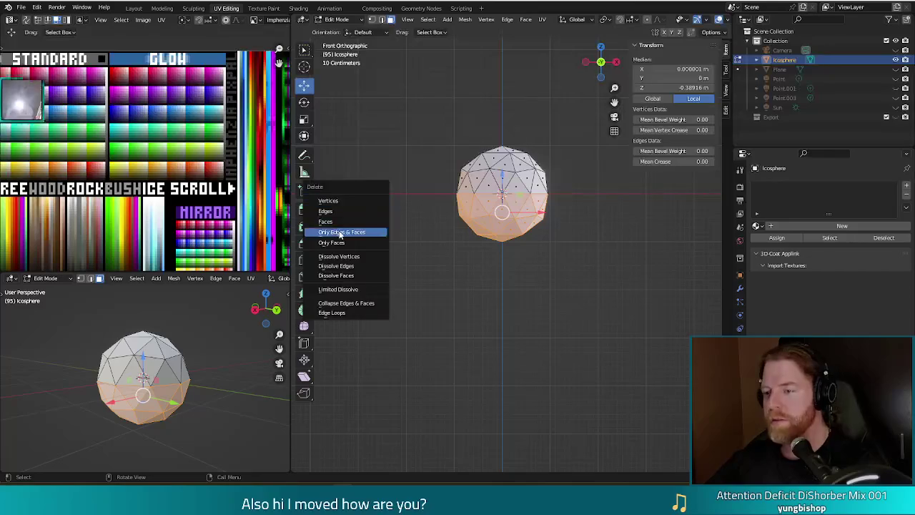
click(327, 211)
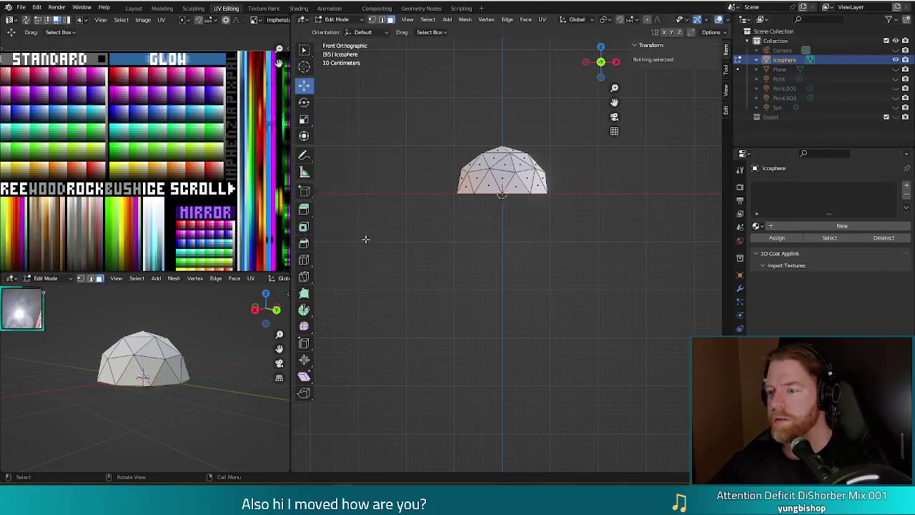
mouse_move(573, 231)
mouse_down()
mouse_move(591, 253)
mouse_move(584, 323)
mouse_up()
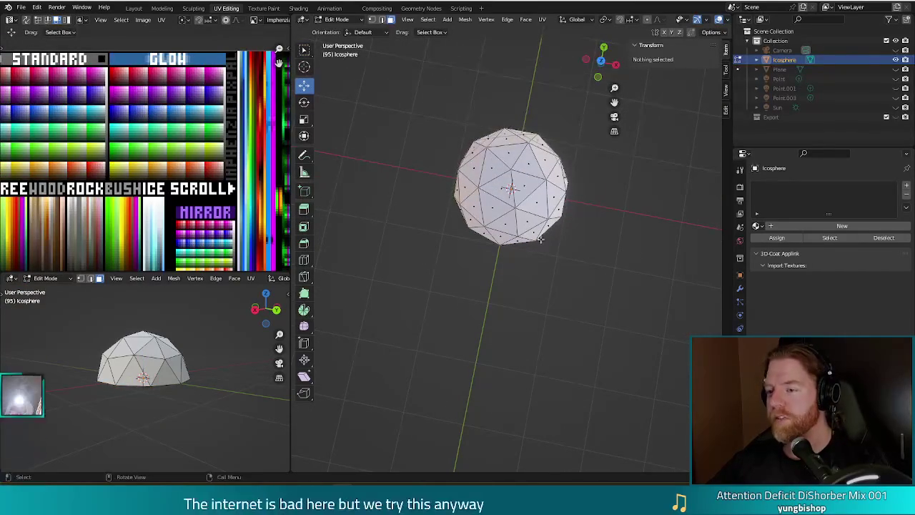
Step: From the top view, circle-select the central top faces and delete them to open a pentagonal gap
key(KP_7)
key(c)
click(495, 208)
drag(495, 208, 503, 203)
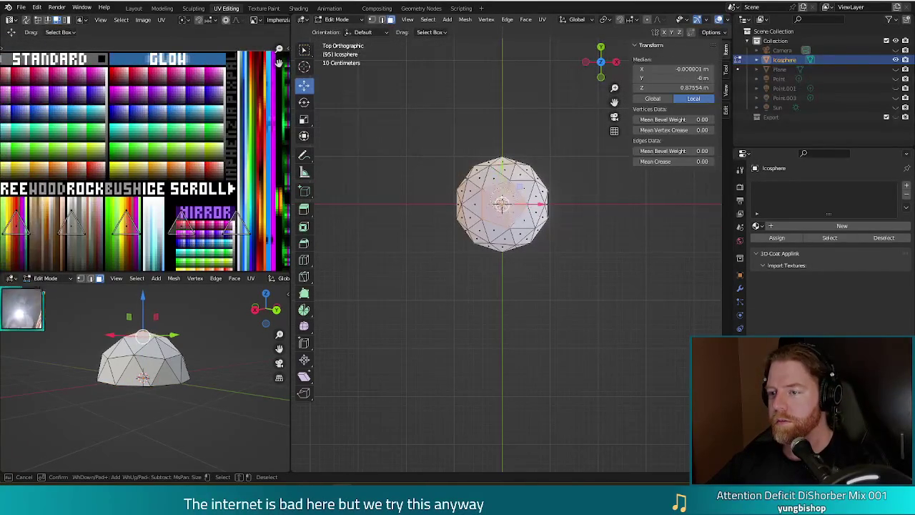
key(x)
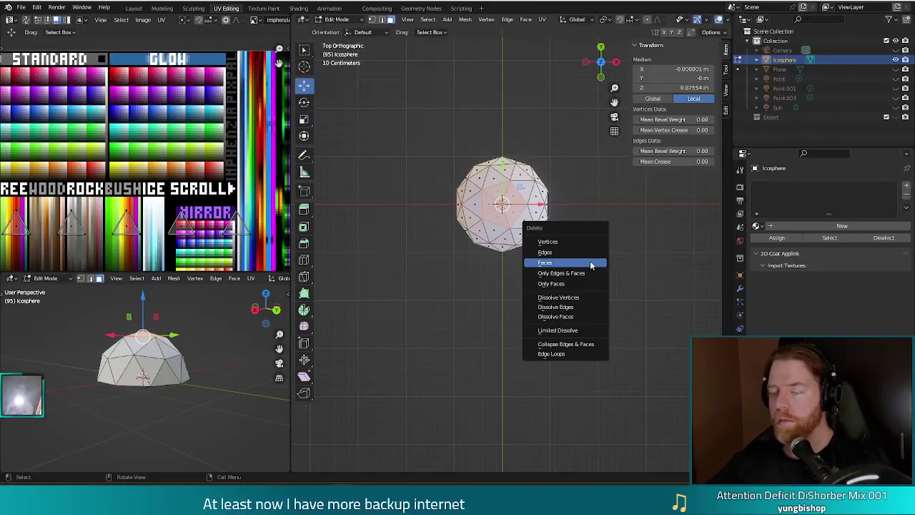
click(592, 263)
mouse_move(591, 305)
mouse_down()
mouse_move(578, 237)
mouse_move(578, 247)
mouse_up()
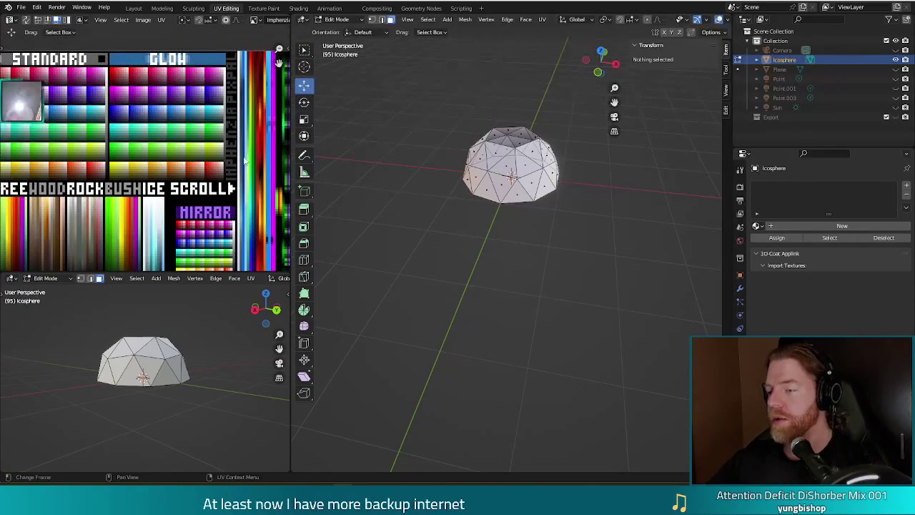
drag(589, 239, 596, 279)
drag(580, 245, 582, 307)
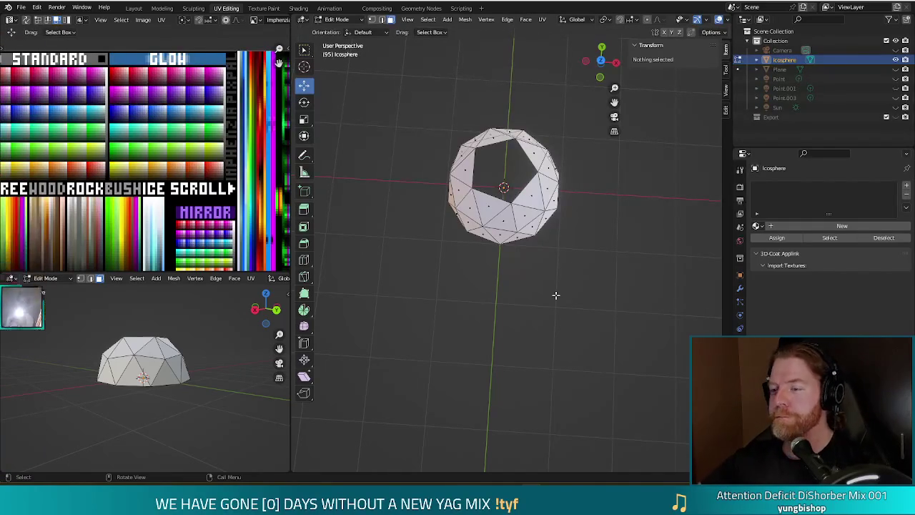
mouse_move(569, 264)
mouse_down()
mouse_move(586, 286)
mouse_move(589, 236)
mouse_move(586, 292)
mouse_move(558, 233)
mouse_move(546, 248)
mouse_move(568, 250)
mouse_move(486, 179)
mouse_move(462, 181)
mouse_move(548, 203)
mouse_move(539, 235)
mouse_move(575, 191)
mouse_move(500, 153)
mouse_move(422, 147)
mouse_move(598, 149)
mouse_move(648, 136)
mouse_move(630, 116)
mouse_move(598, 147)
mouse_up()
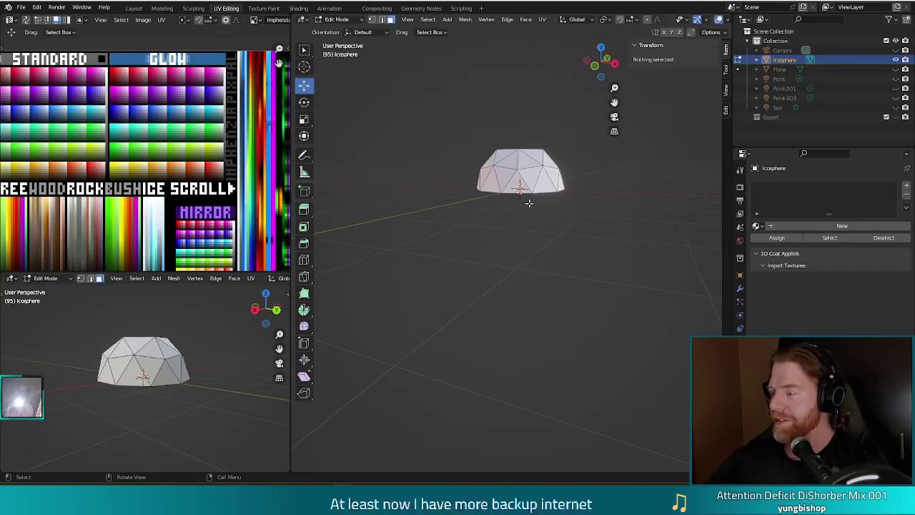
scroll(566, 245, up, 2)
scroll(592, 272, down, 2)
key(2)
drag(564, 228, 548, 217)
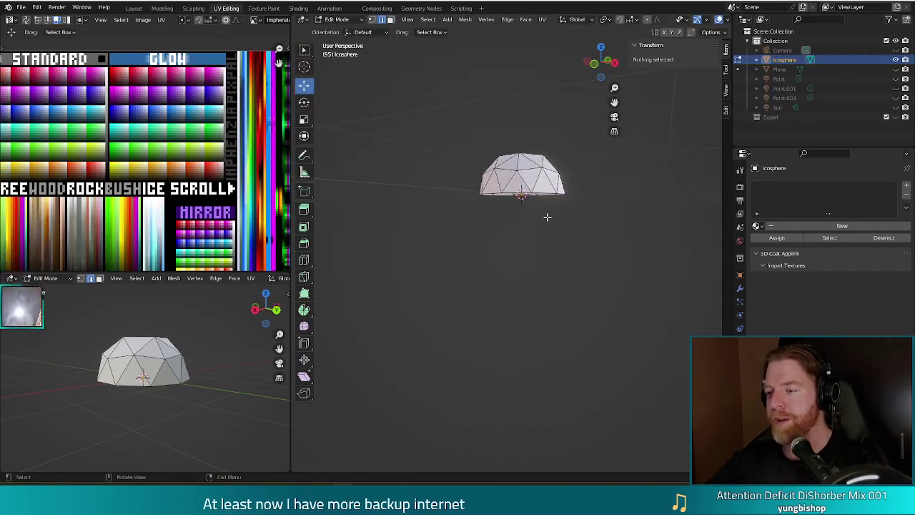
click(543, 193)
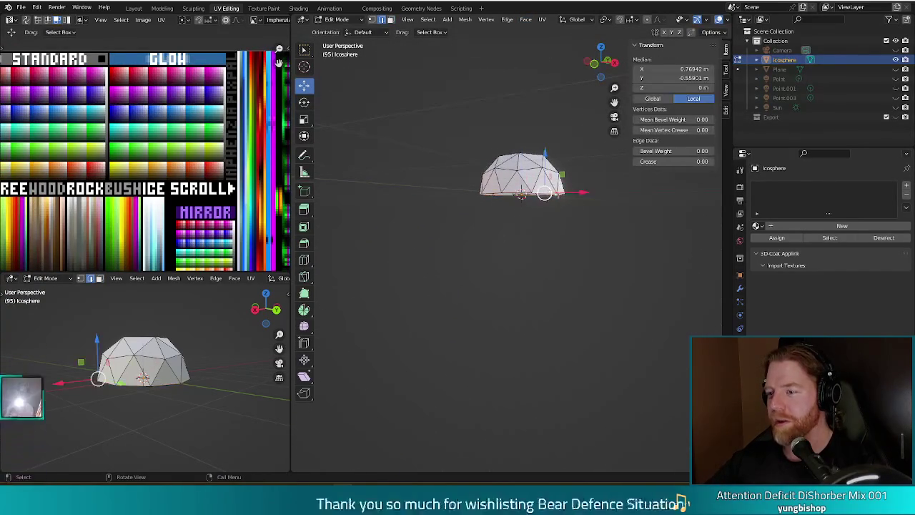
drag(593, 215, 596, 255)
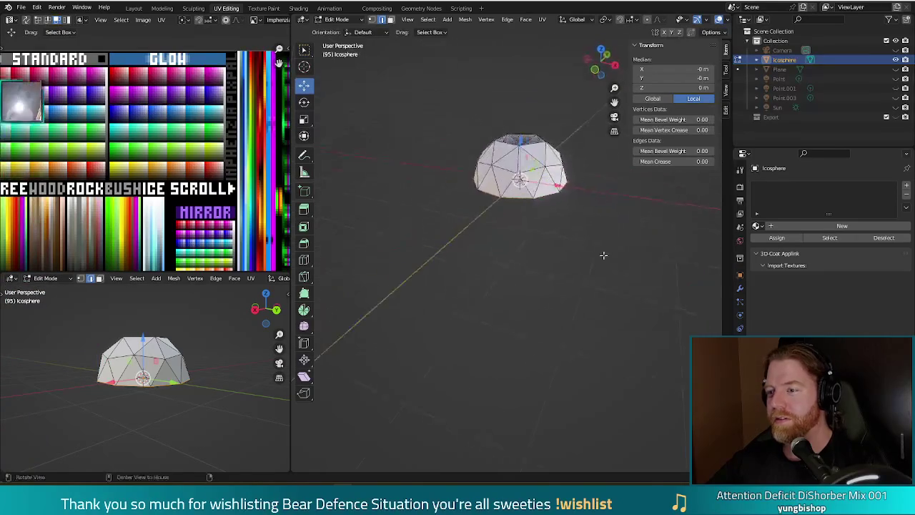
key(a)
key(s)
click(569, 225)
mouse_move(562, 213)
mouse_down()
mouse_move(490, 200)
mouse_move(429, 214)
mouse_up()
mouse_move(478, 268)
mouse_down()
mouse_move(604, 302)
mouse_move(632, 298)
mouse_move(597, 286)
mouse_up()
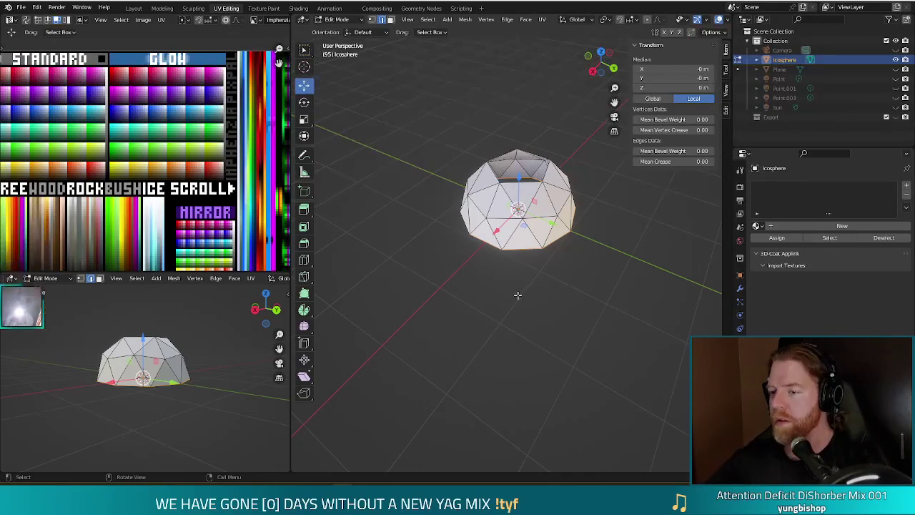
click(571, 264)
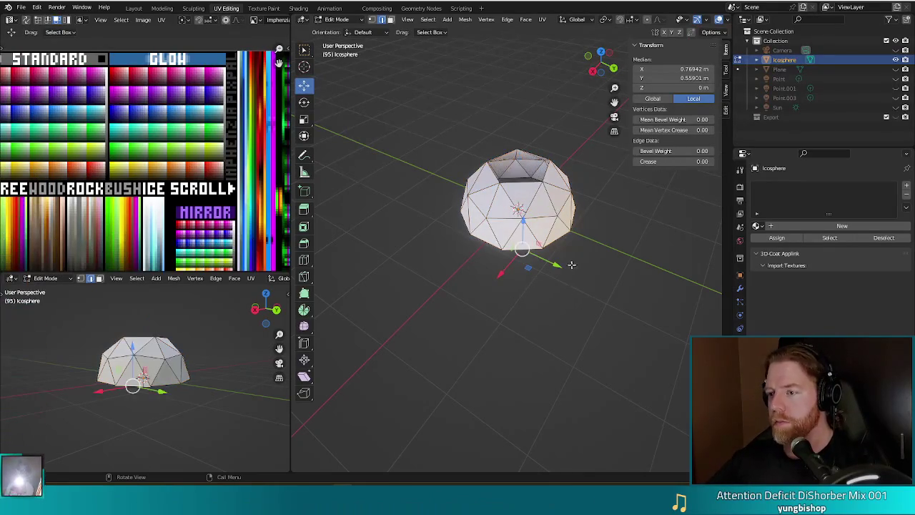
click(543, 207)
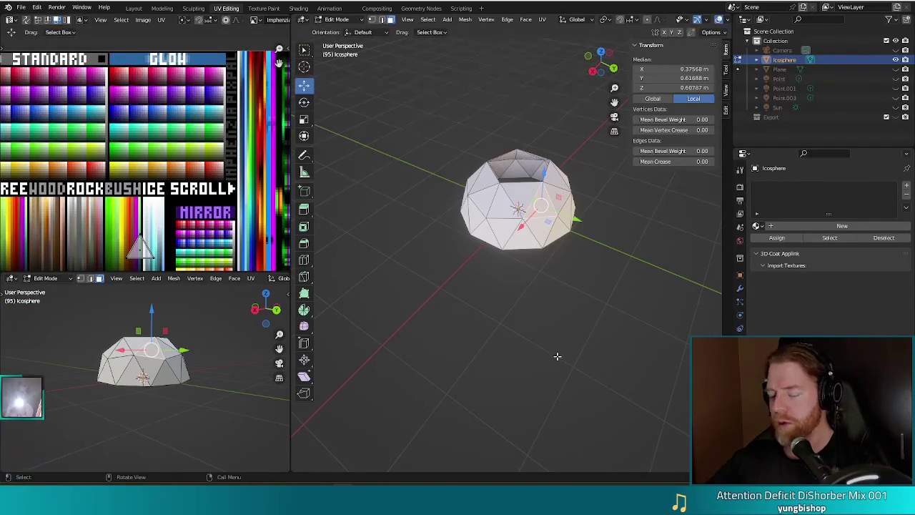
key(p)
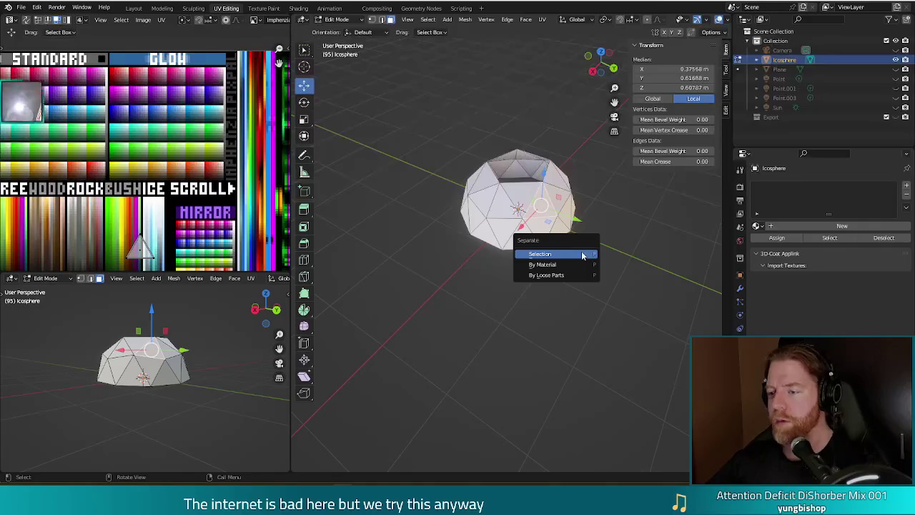
click(581, 255)
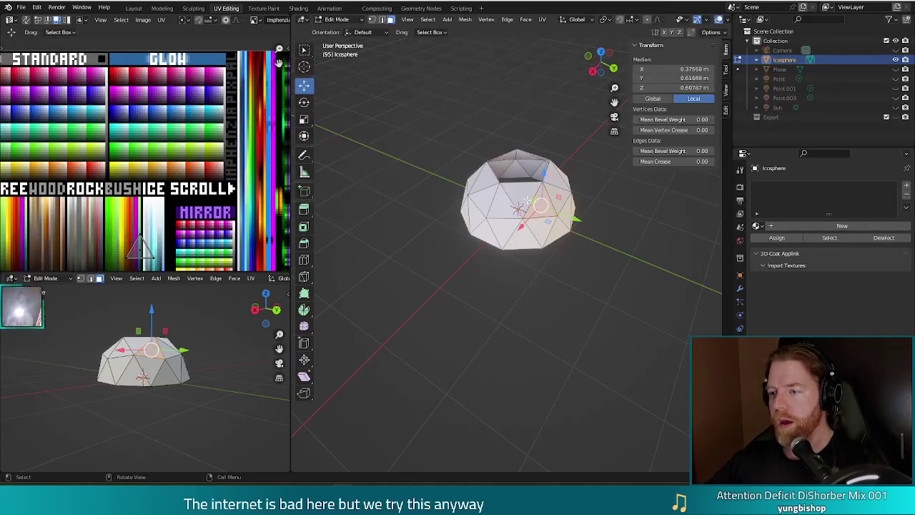
click(482, 192)
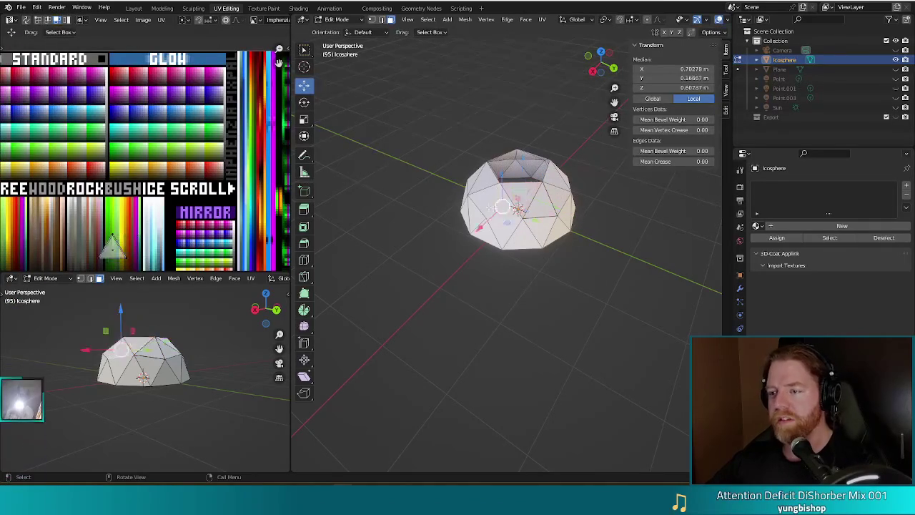
click(481, 187)
drag(481, 187, 491, 212)
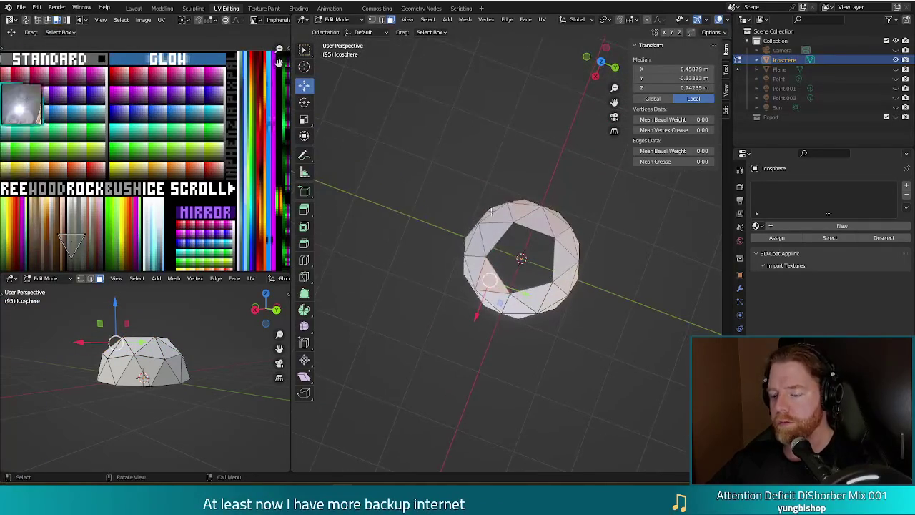
click(559, 227)
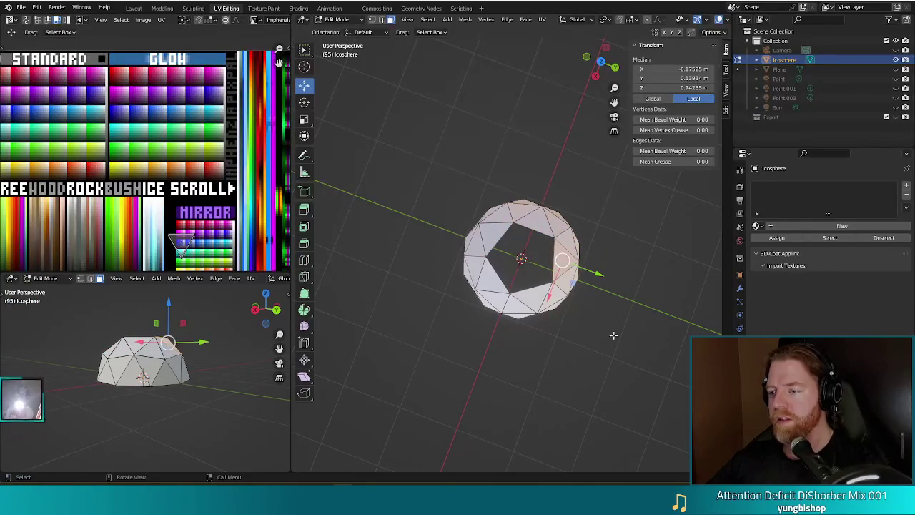
key(alt+a)
mouse_move(617, 354)
mouse_down()
mouse_move(596, 288)
mouse_move(557, 240)
mouse_up()
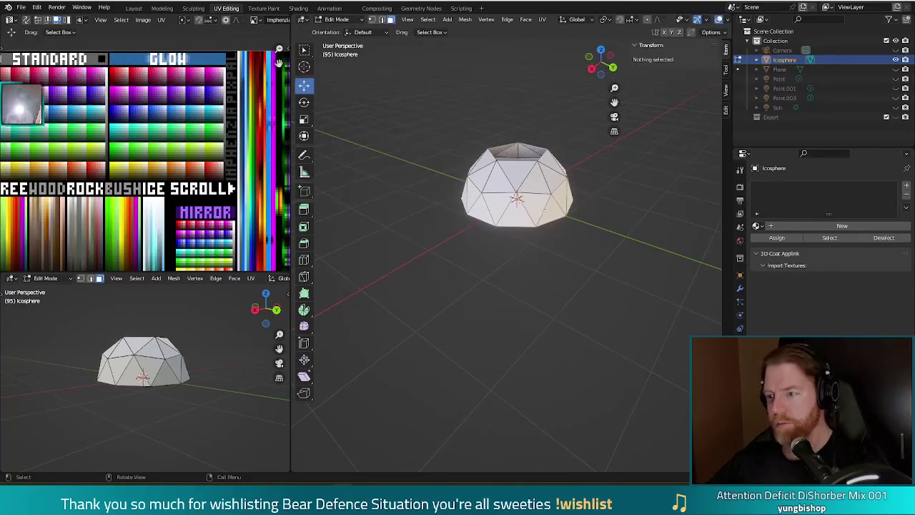
click(495, 204)
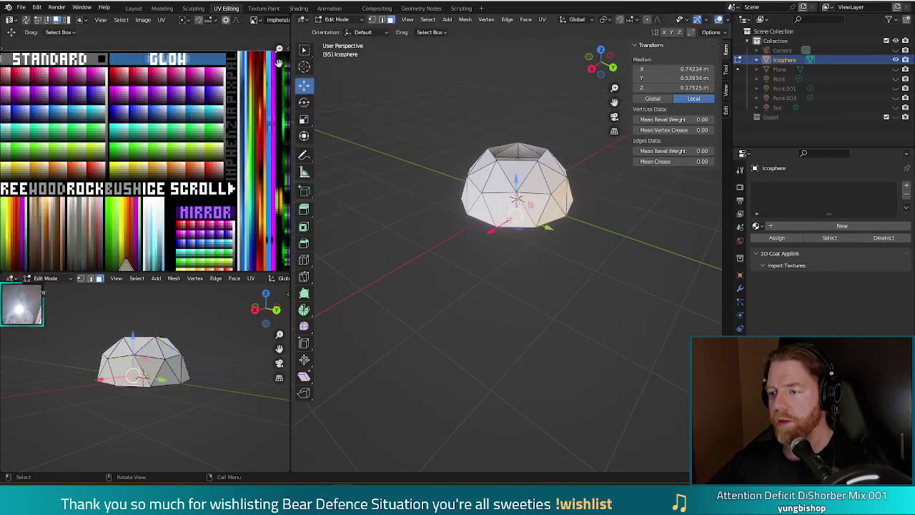
click(601, 253)
drag(601, 253, 552, 243)
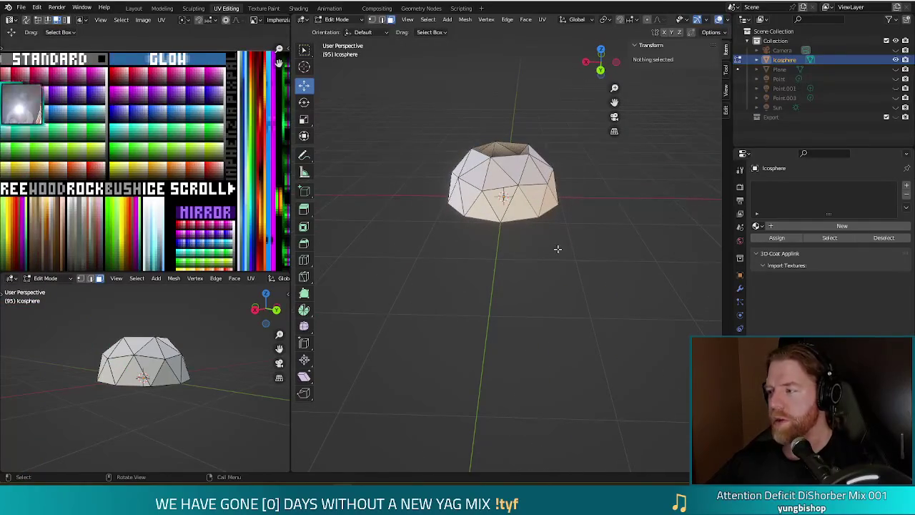
click(549, 202)
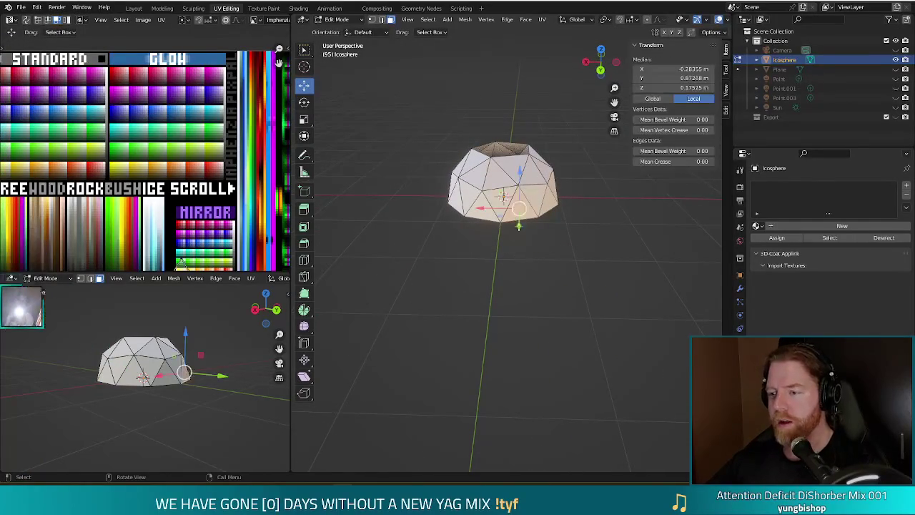
mouse_move(619, 228)
mouse_down()
mouse_move(576, 250)
mouse_move(543, 242)
mouse_up()
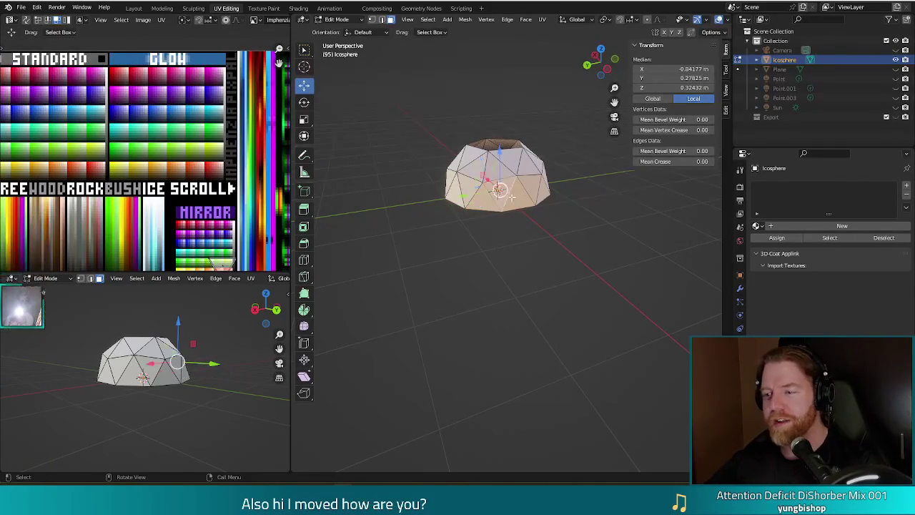
click(544, 192)
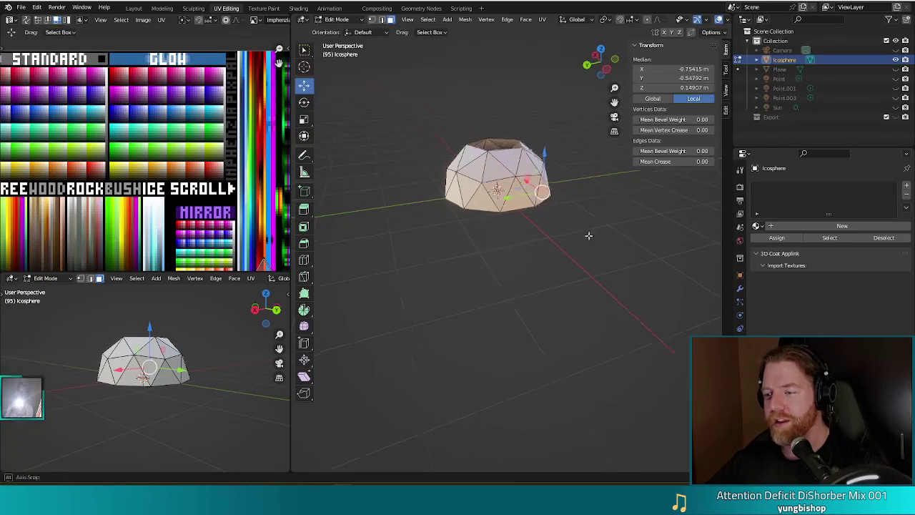
drag(594, 230, 508, 186)
click(507, 186)
click(521, 193)
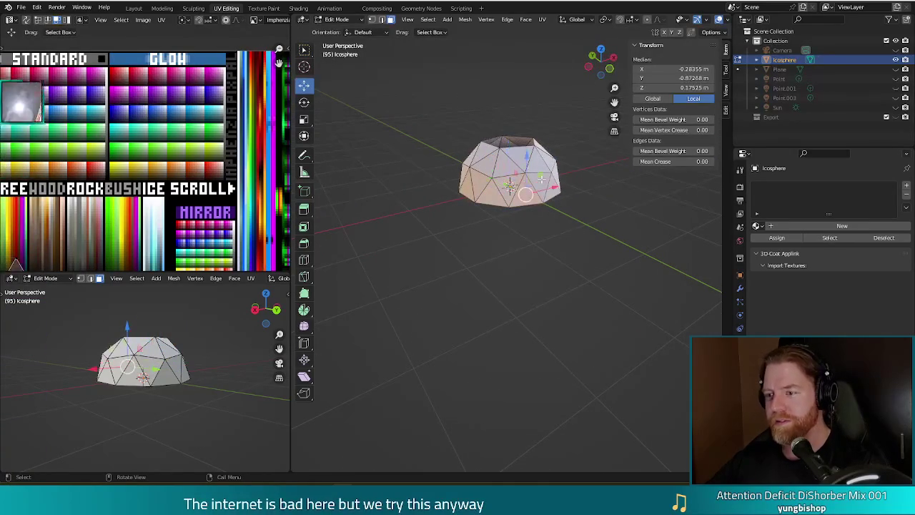
drag(521, 193, 524, 226)
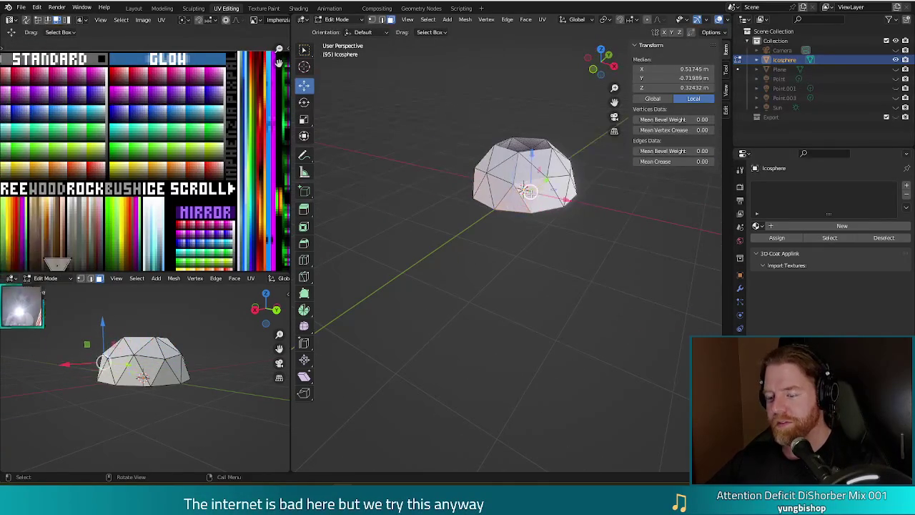
click(556, 275)
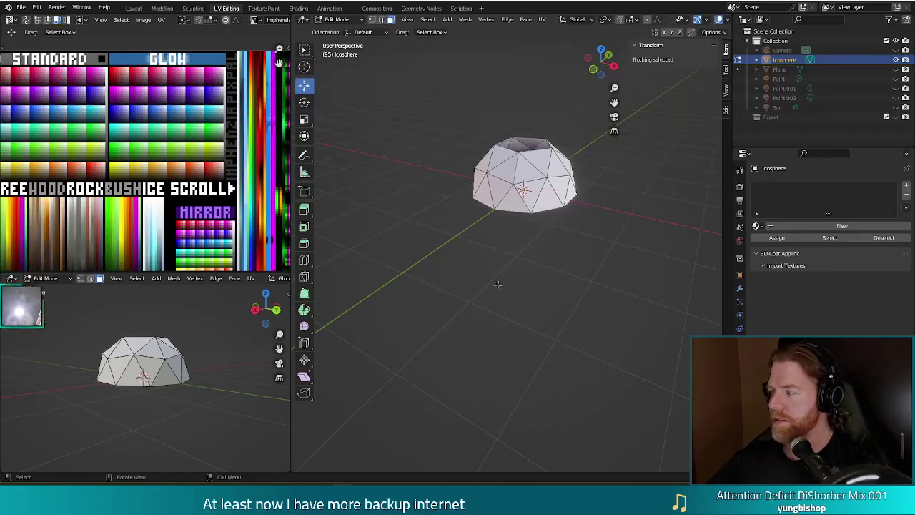
key(a)
Step: Set the pivot to Individual Origins and shrink the dome's faces to 0.728
key(period)
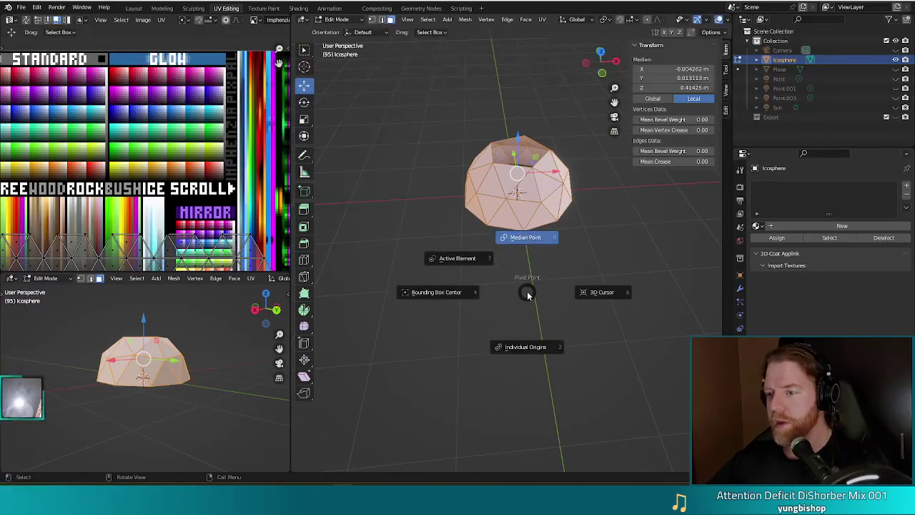
click(525, 346)
key(s)
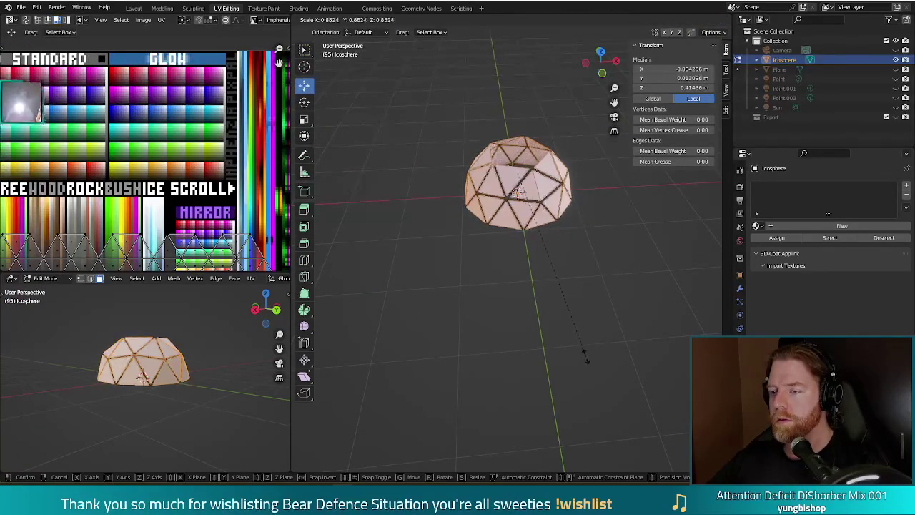
click(547, 323)
mouse_move(569, 286)
mouse_down()
mouse_move(647, 266)
mouse_move(569, 265)
mouse_up()
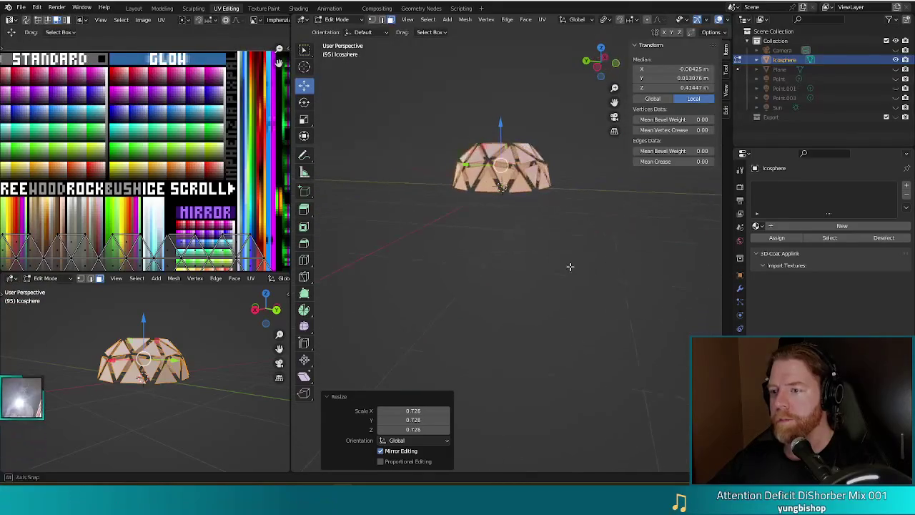
Step: Rescale the faces once more, then undo the shrinking to restore the full faces
key(s)
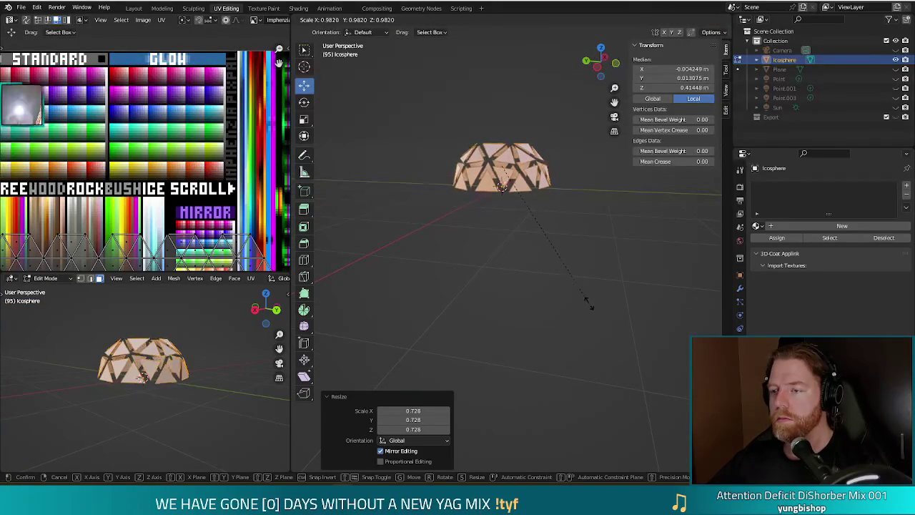
click(584, 303)
mouse_move(584, 303)
mouse_down()
mouse_move(545, 287)
mouse_move(613, 285)
mouse_move(582, 285)
mouse_move(565, 268)
mouse_move(557, 288)
mouse_move(543, 276)
mouse_move(496, 285)
mouse_move(541, 272)
mouse_up()
click(546, 287)
key(a)
key(ctrl+z)
Step: Shrink every dome face around its own centre to 0.659 and save turtle.blend
click(527, 199)
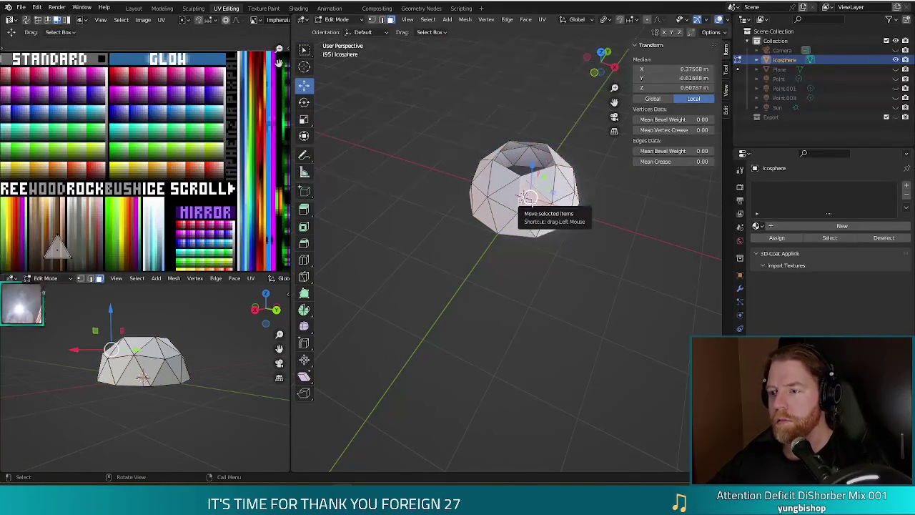
key(a)
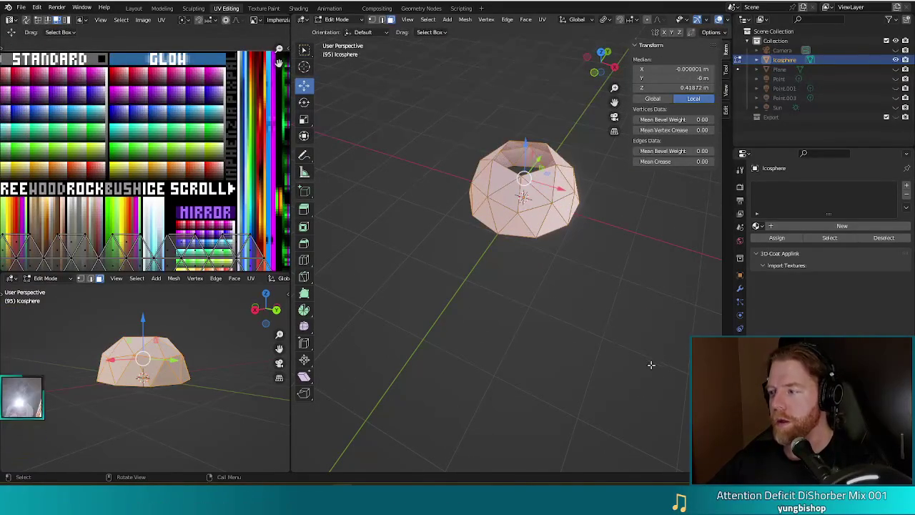
key(s)
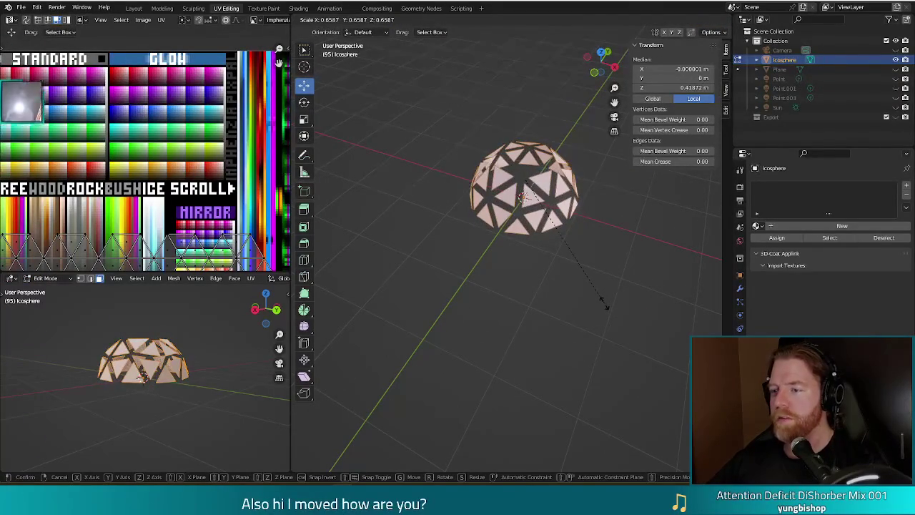
click(604, 306)
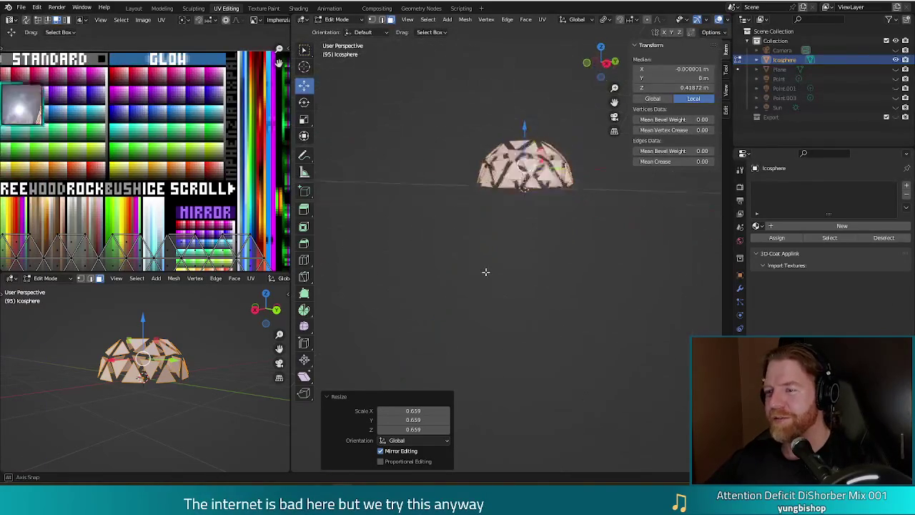
click(581, 293)
drag(581, 292, 563, 290)
key(ctrl+s)
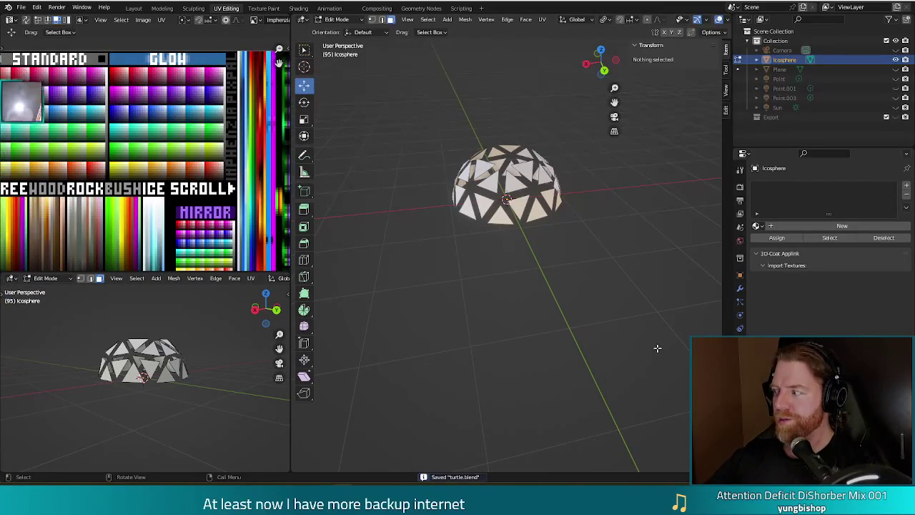
Step: Assign the existing ImphenziaPixPal material to the dome and save turtle.blend
click(758, 226)
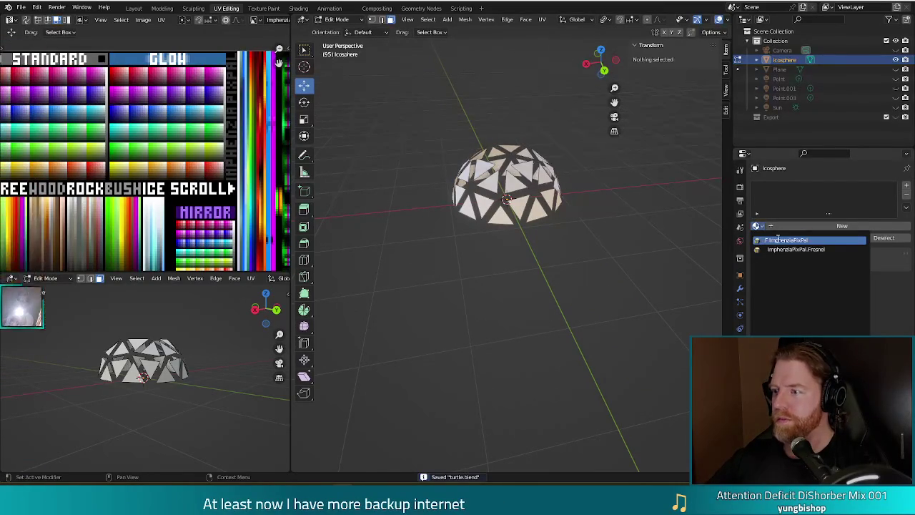
click(776, 240)
mouse_move(624, 275)
mouse_down()
mouse_move(603, 303)
mouse_move(482, 276)
mouse_up()
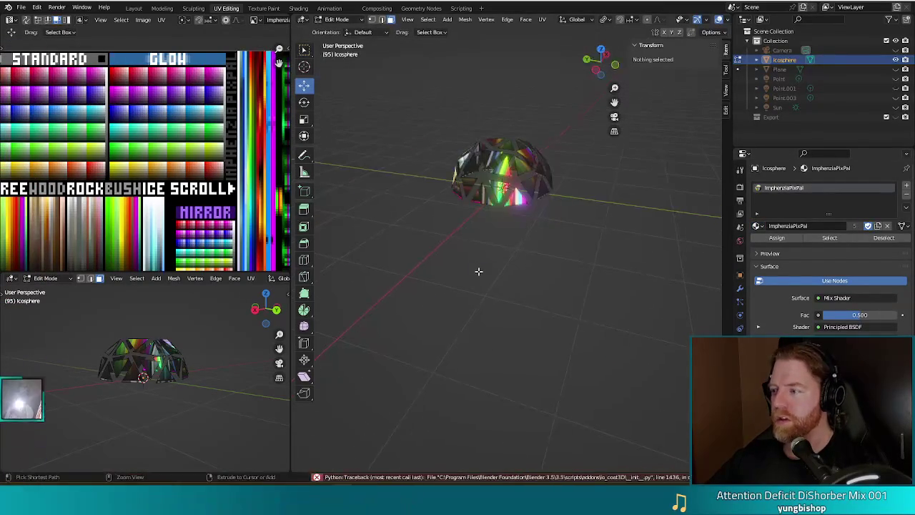
key(ctrl+s)
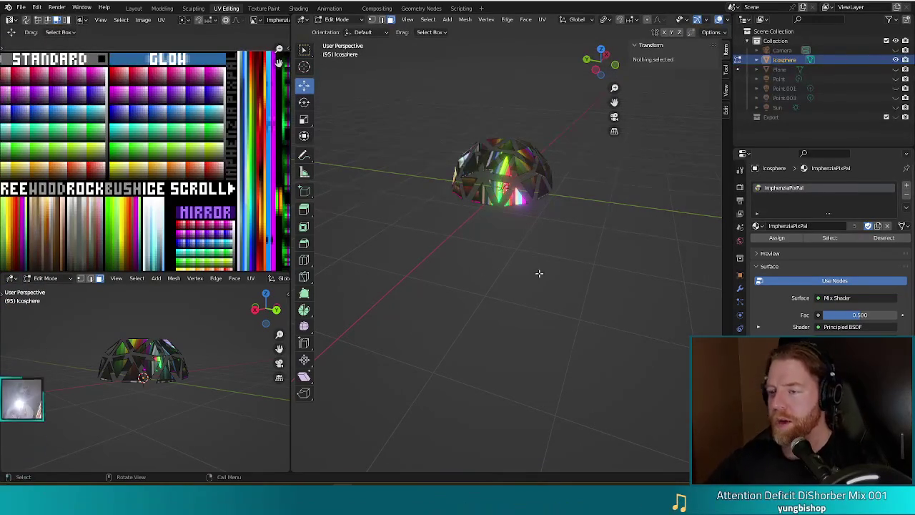
drag(627, 205, 594, 206)
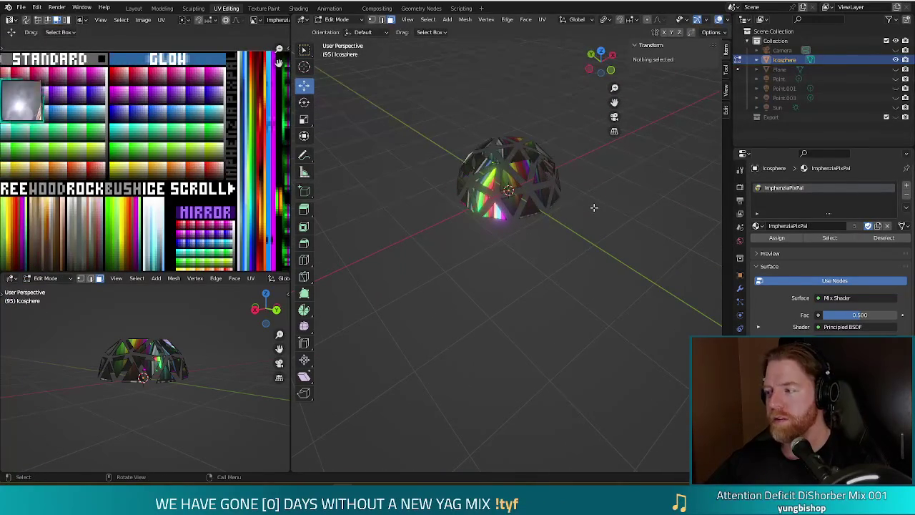
mouse_move(633, 243)
mouse_down()
mouse_move(453, 236)
mouse_move(415, 215)
mouse_move(466, 231)
mouse_move(555, 227)
mouse_up()
key(ctrl+s)
mouse_move(545, 262)
mouse_down()
mouse_move(508, 168)
mouse_move(565, 251)
mouse_move(410, 205)
mouse_move(396, 243)
mouse_move(589, 226)
mouse_move(603, 202)
mouse_move(629, 217)
mouse_move(593, 257)
mouse_move(508, 198)
mouse_move(474, 214)
mouse_up()
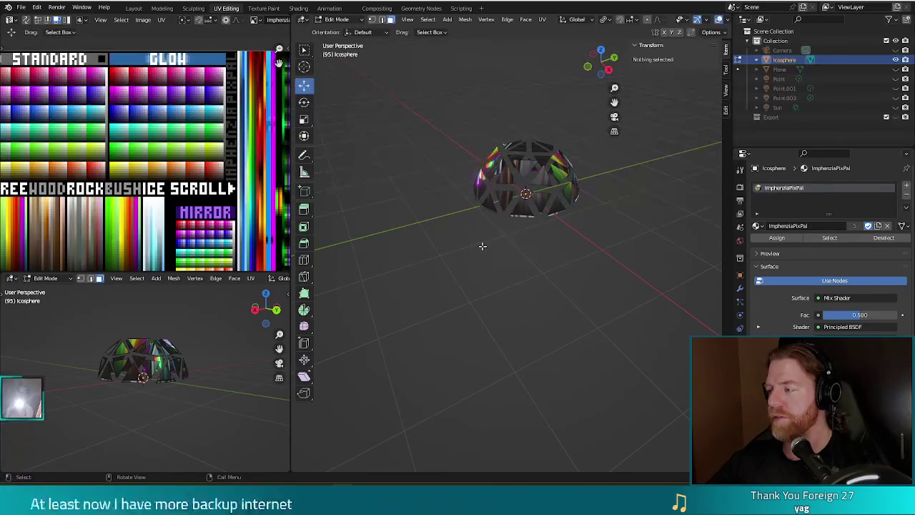
Step: Move the dome's UV island up onto other ImphenziaPixPal palette colours
mouse_move(620, 276)
mouse_down()
mouse_move(594, 256)
mouse_move(584, 283)
mouse_up()
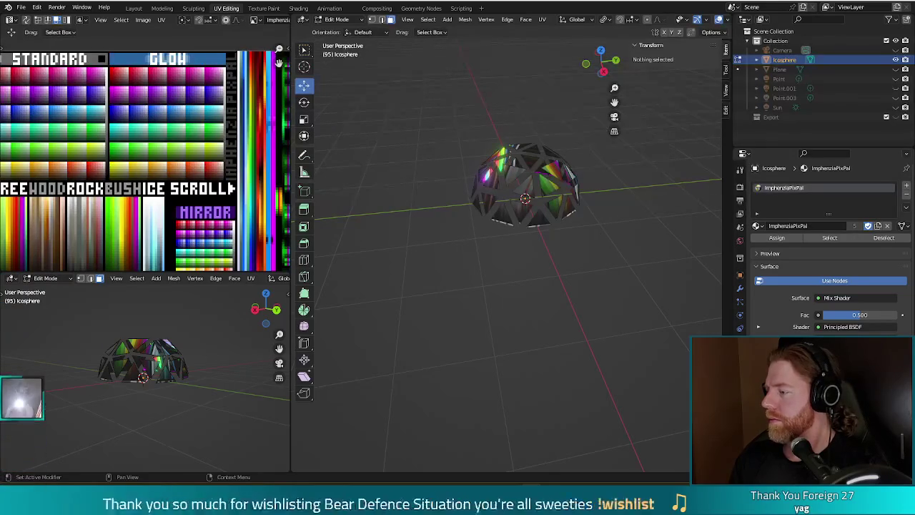
mouse_move(22, 183)
mouse_down()
mouse_move(21, 107)
mouse_move(21, 154)
mouse_up()
Step: Drag the UV island down across the palette so the faces show different swatches
drag(21, 225, 21, 447)
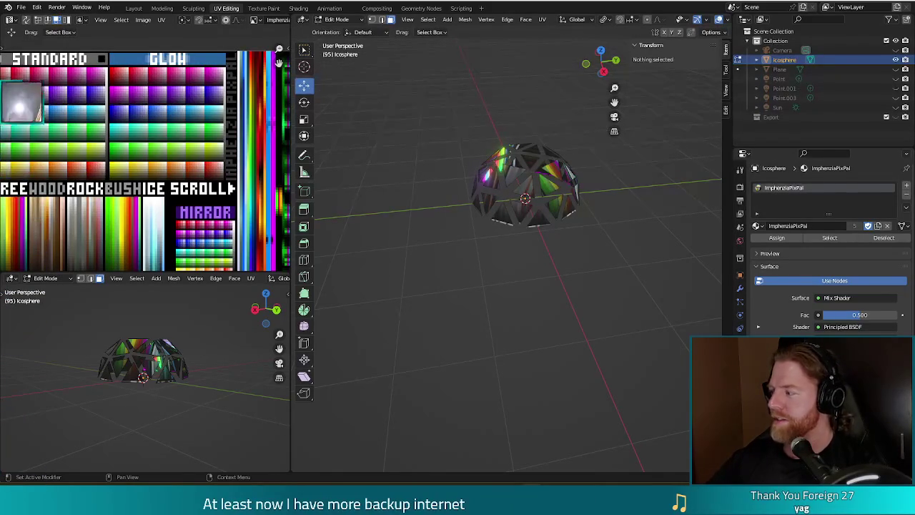
drag(619, 317, 601, 313)
Step: Save the file and export the dome as turtle.glb in glTF 2.0 format
key(ctrl+s)
key(ctrl+shift+e)
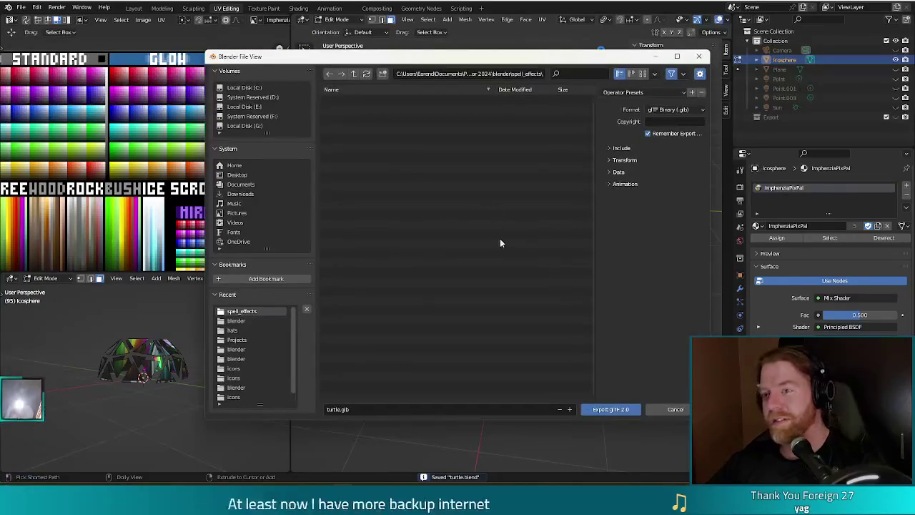
click(610, 408)
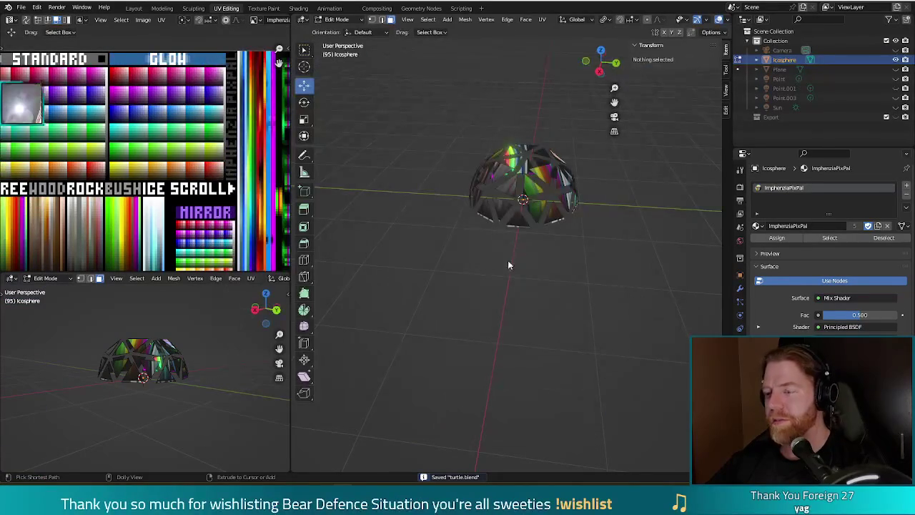
Step: Return to Object Mode and bring the Godot editor to the front
key(Tab)
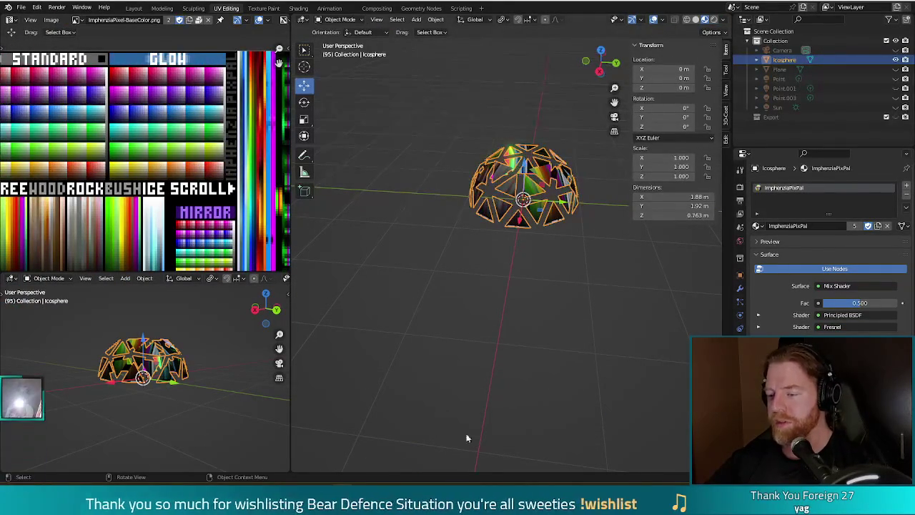
mouse_move(386, 493)
click(344, 444)
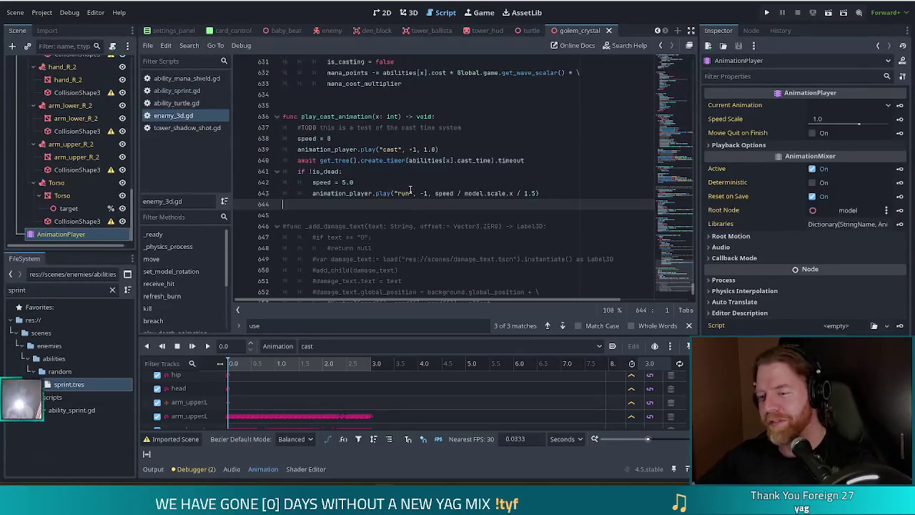
Step: Place the cursor at script line 645, then filter files by 'mana' and select mana_shield.tres
click(402, 226)
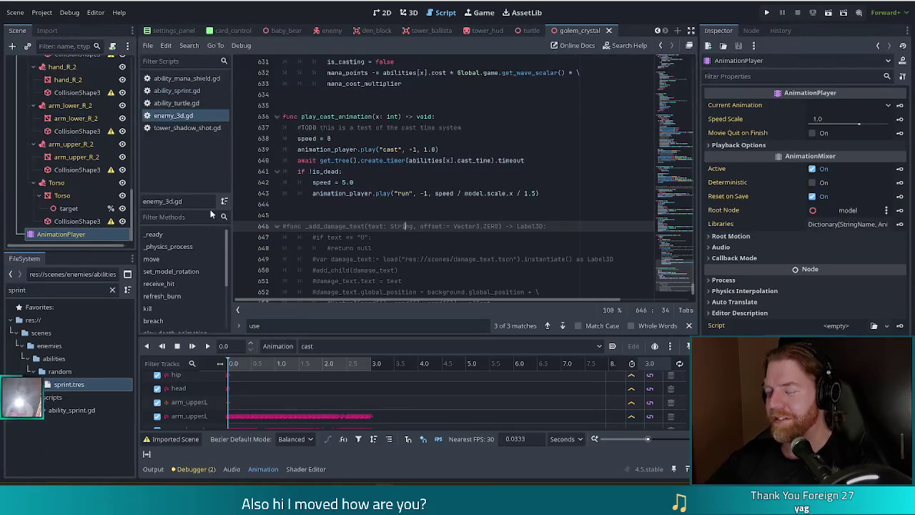
click(472, 215)
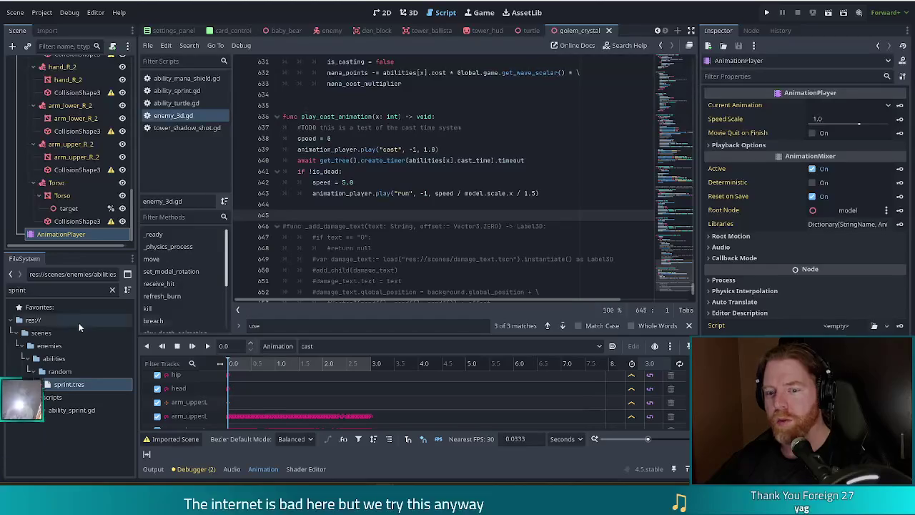
double_click(63, 289)
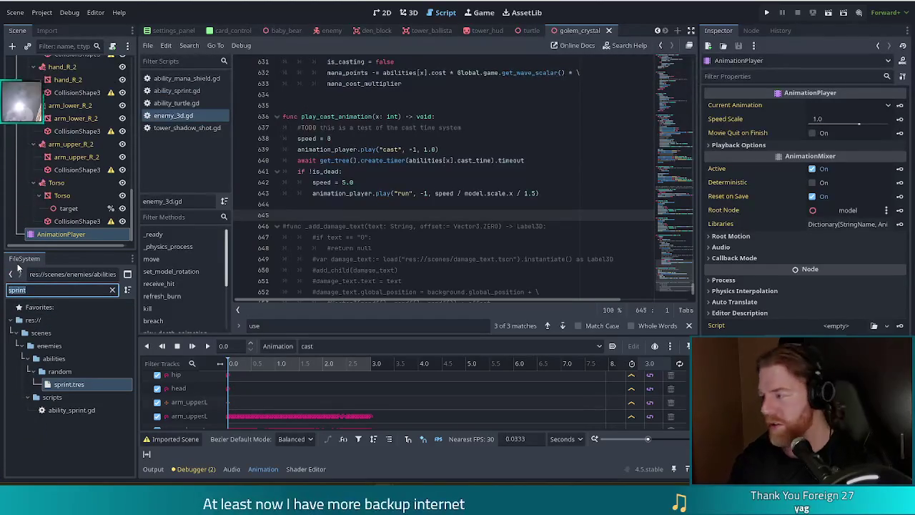
text(maan)
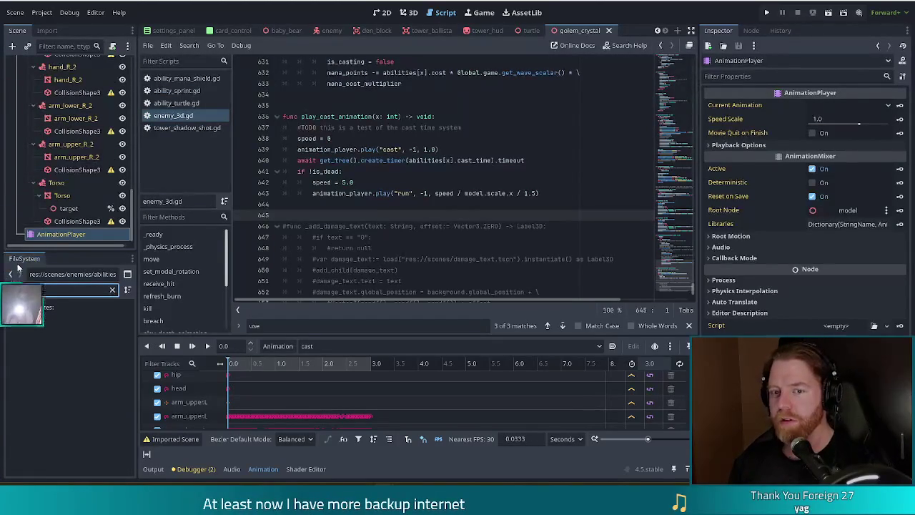
key(BackSpace)
key(BackSpace)
text(na)
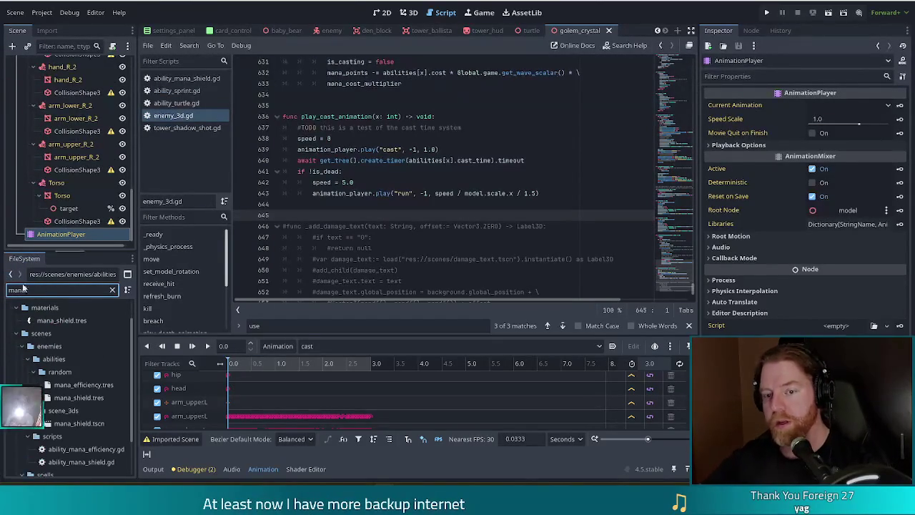
click(63, 319)
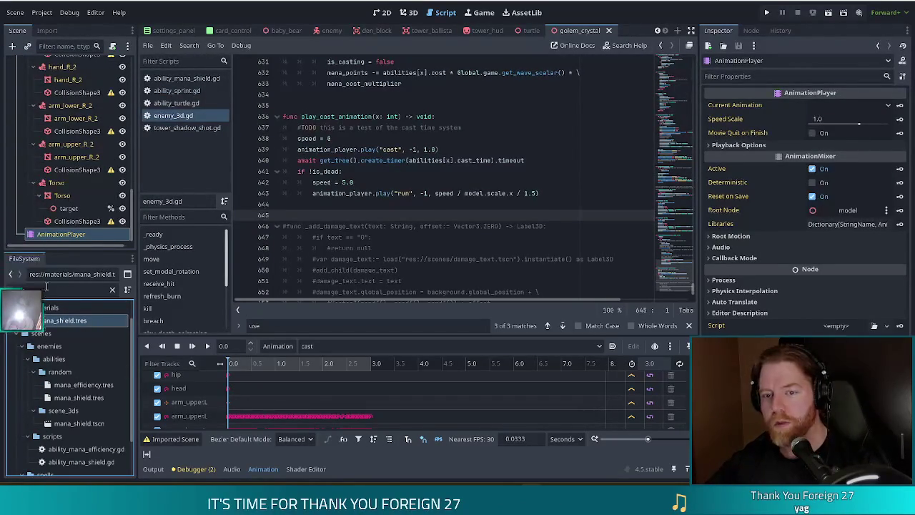
Step: Duplicate mana_shield.tres in the materials folder as ice_shield.tres
key(ctrl+d)
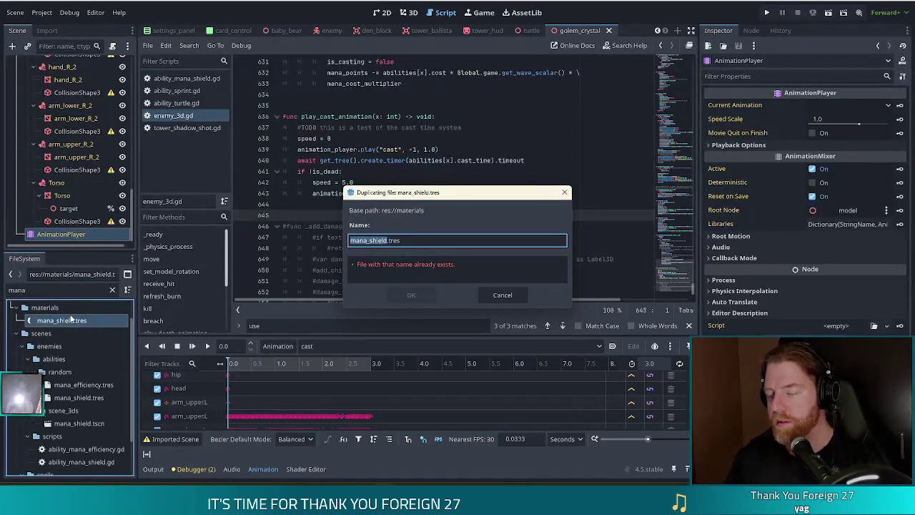
key(BackSpace)
text(ice_shield)
key(Return)
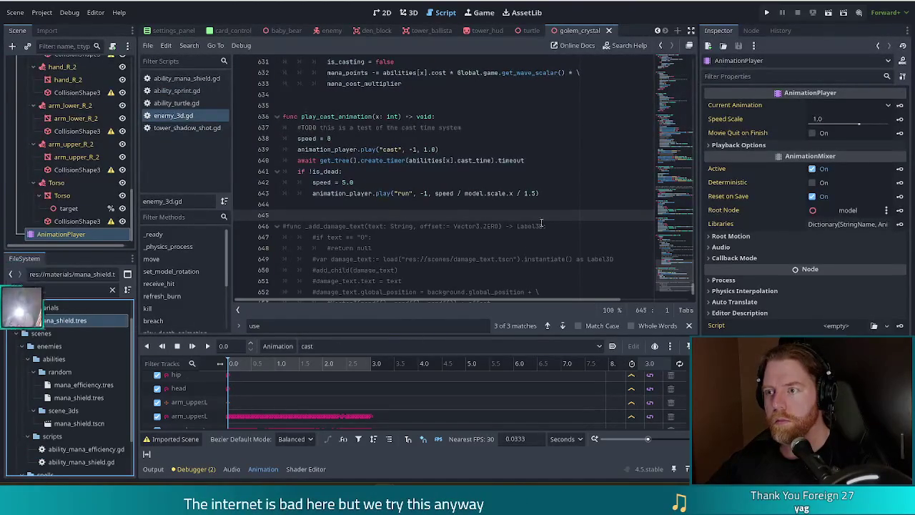
Step: Filter the FileSystem by 'turtl' and open turtle.glb's Advanced Import Settings
key(ctrl+f)
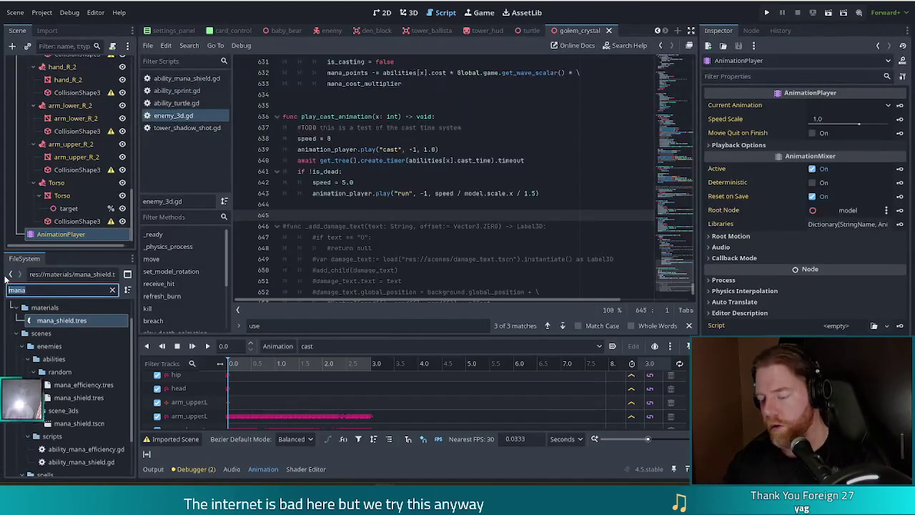
text(turt)
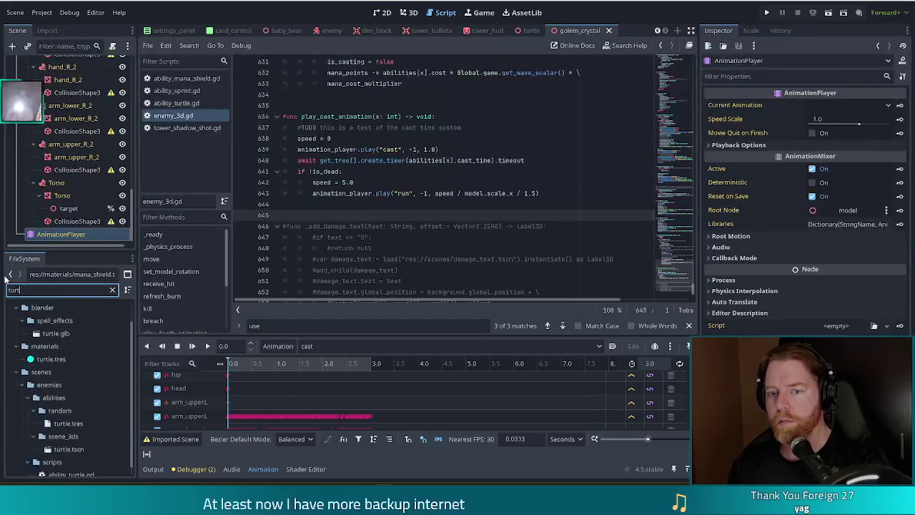
text(l)
double_click(55, 333)
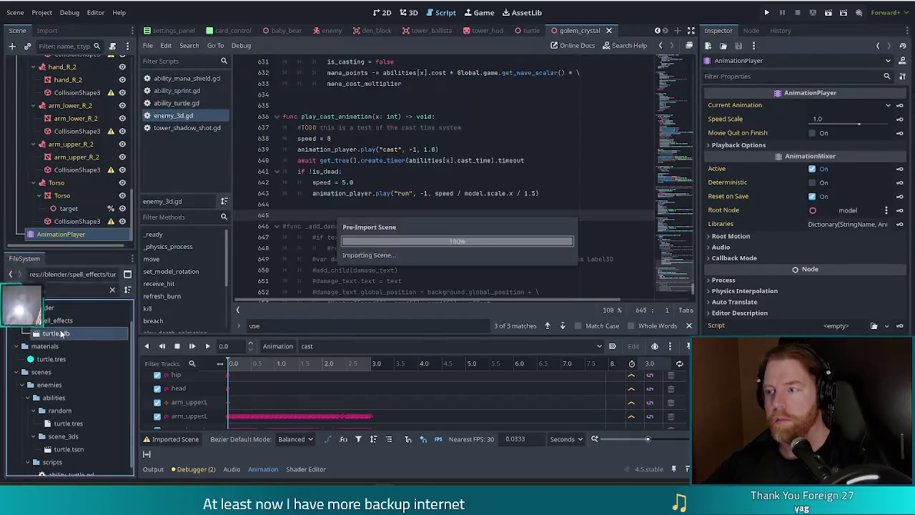
Step: Set ImphenziaPixPal to external material res://materials/turtle.tres and reimport turtle.glb
click(171, 67)
click(200, 85)
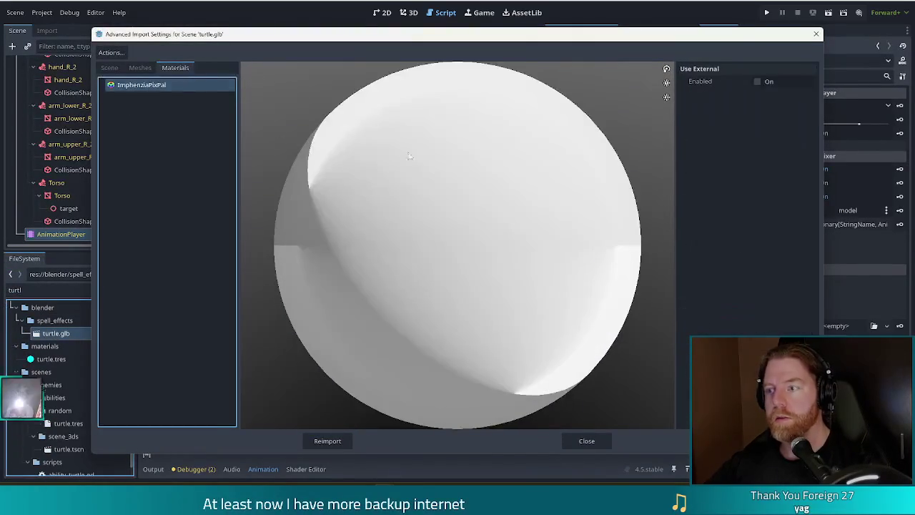
click(757, 81)
click(808, 97)
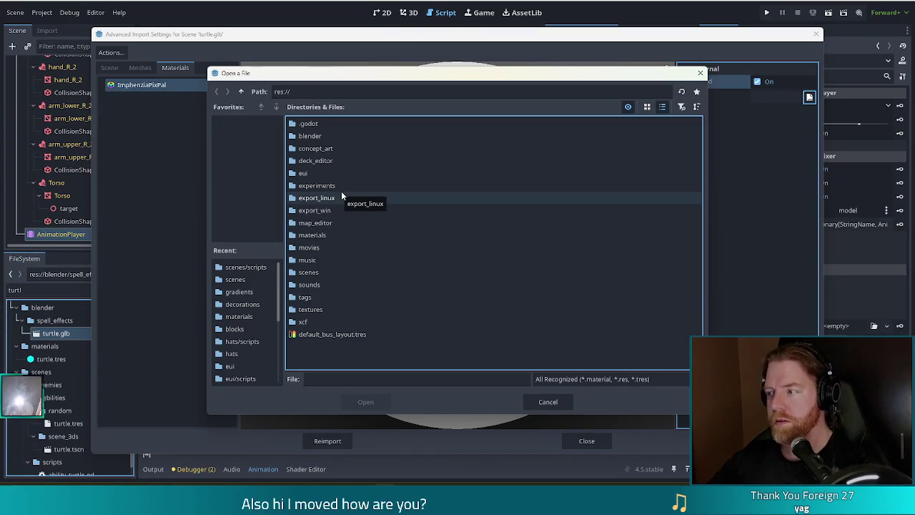
double_click(320, 235)
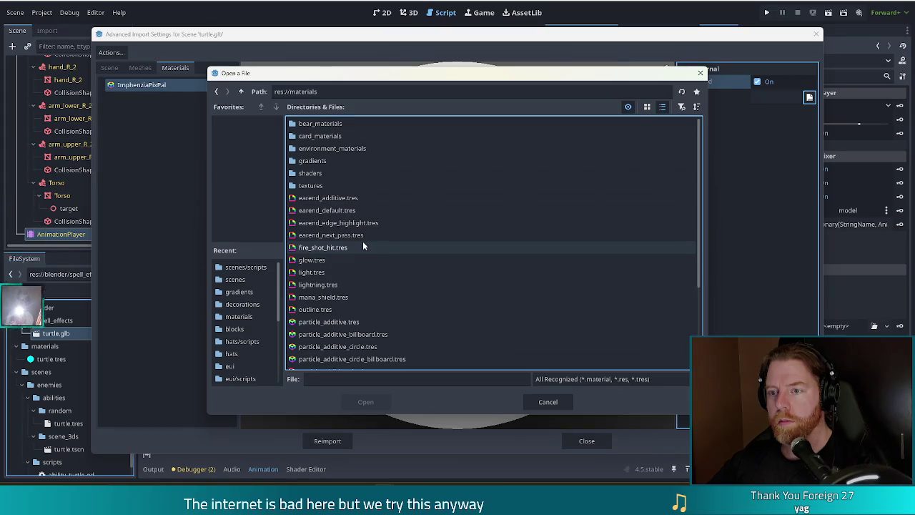
scroll(383, 236, down, 3)
double_click(312, 349)
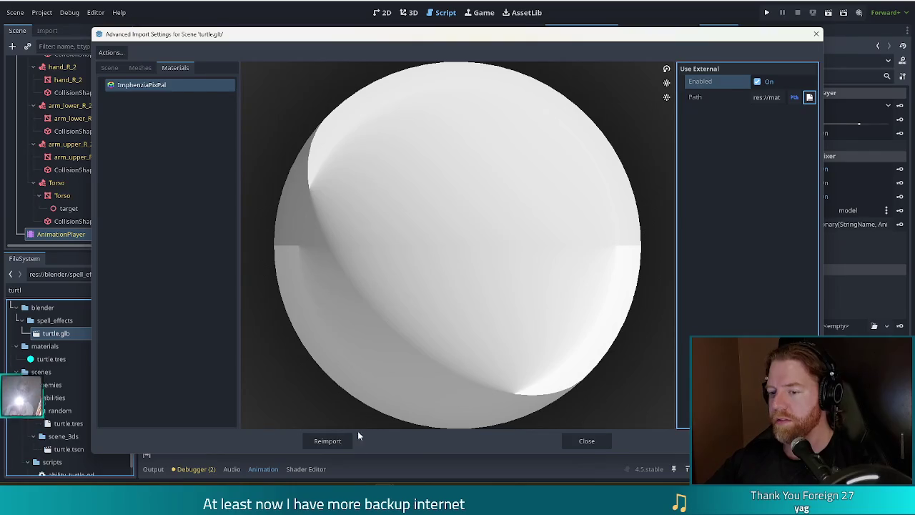
click(328, 440)
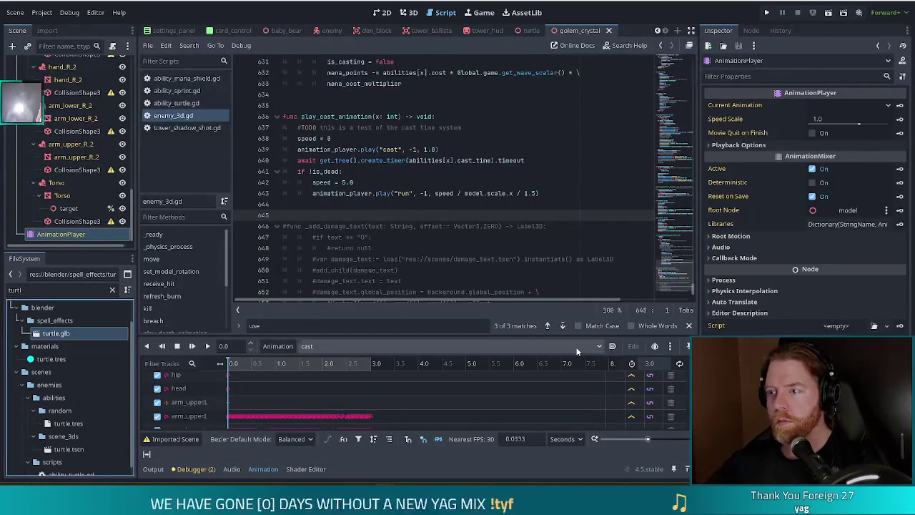
right_click(48, 333)
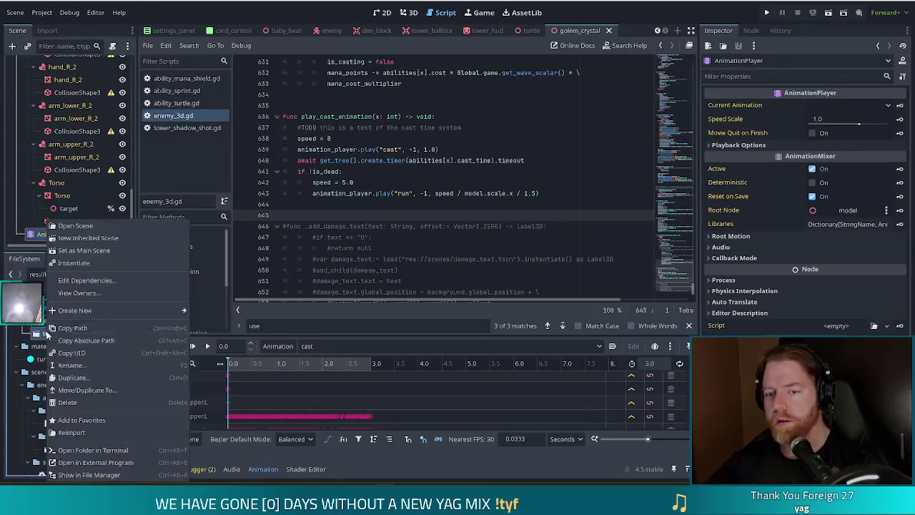
click(106, 226)
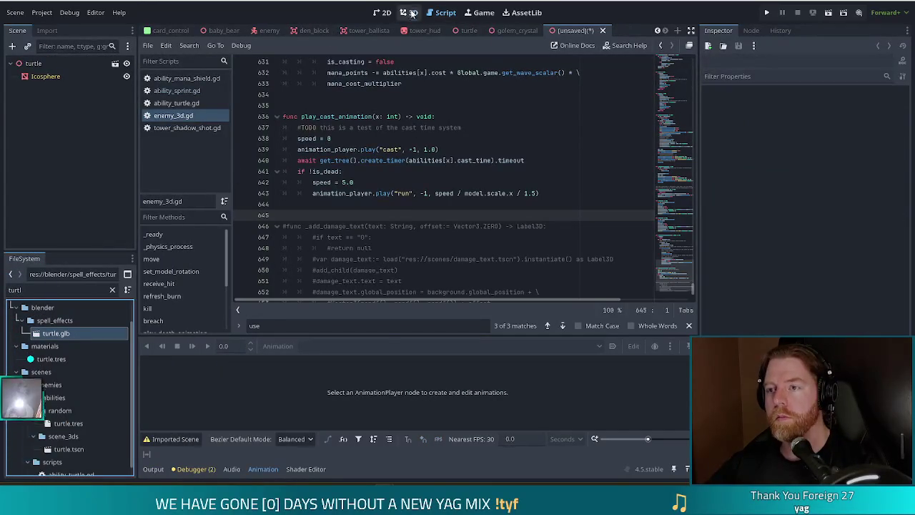
click(409, 13)
mouse_move(386, 202)
mouse_down()
mouse_move(282, 207)
mouse_move(291, 239)
mouse_move(417, 197)
mouse_move(492, 190)
mouse_move(437, 196)
mouse_up()
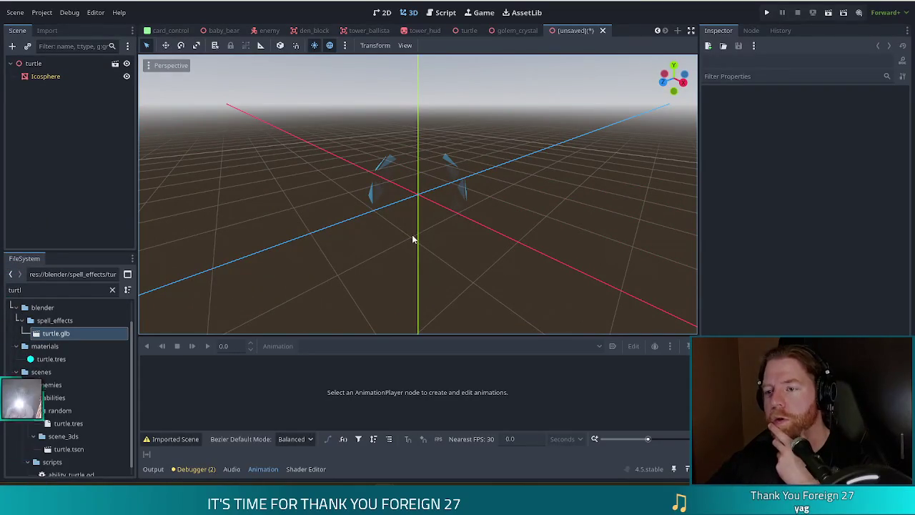
mouse_move(492, 206)
mouse_down()
mouse_move(539, 221)
mouse_move(461, 231)
mouse_move(371, 200)
mouse_move(496, 194)
mouse_move(432, 221)
mouse_move(263, 193)
mouse_up()
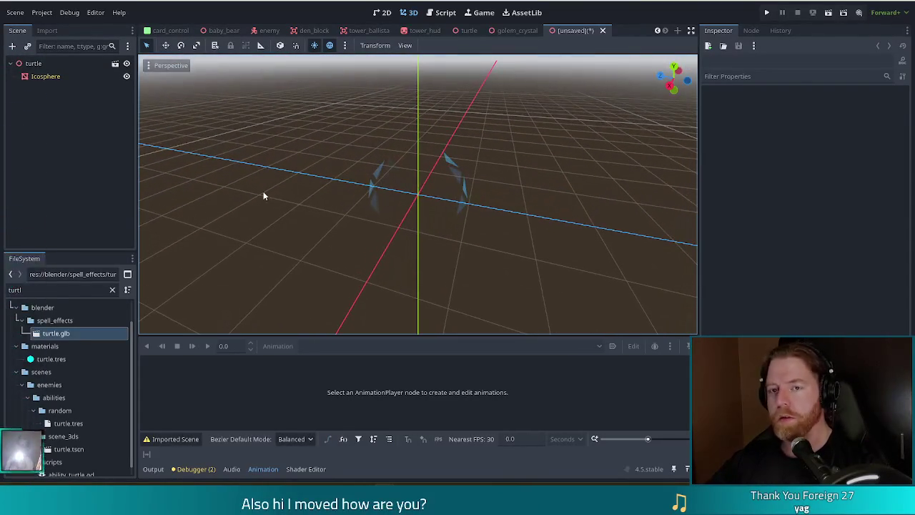
click(51, 76)
click(728, 284)
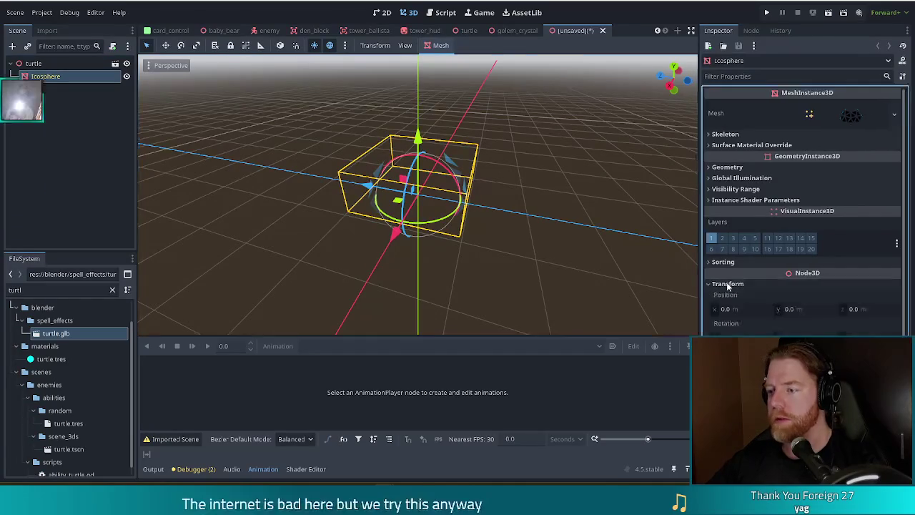
drag(804, 334, 804, 334)
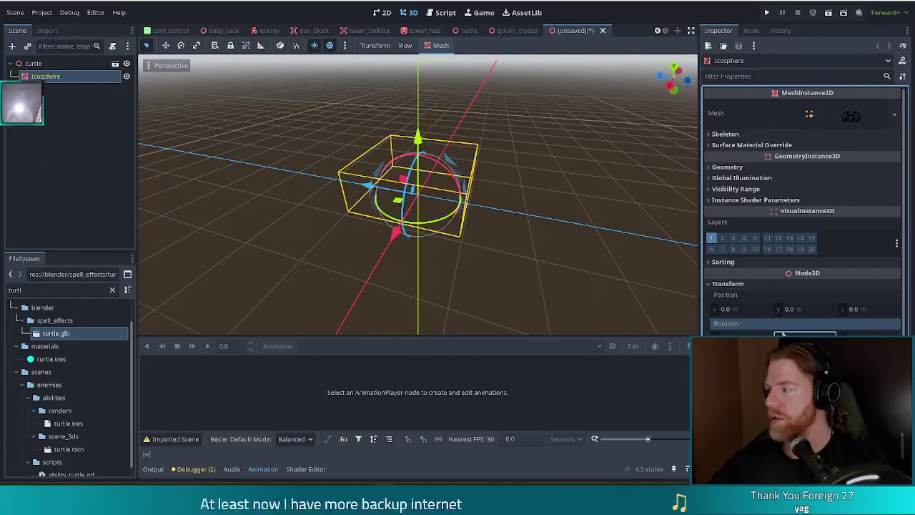
click(542, 282)
mouse_move(392, 270)
mouse_down()
mouse_move(471, 281)
mouse_move(535, 248)
mouse_move(415, 243)
mouse_up()
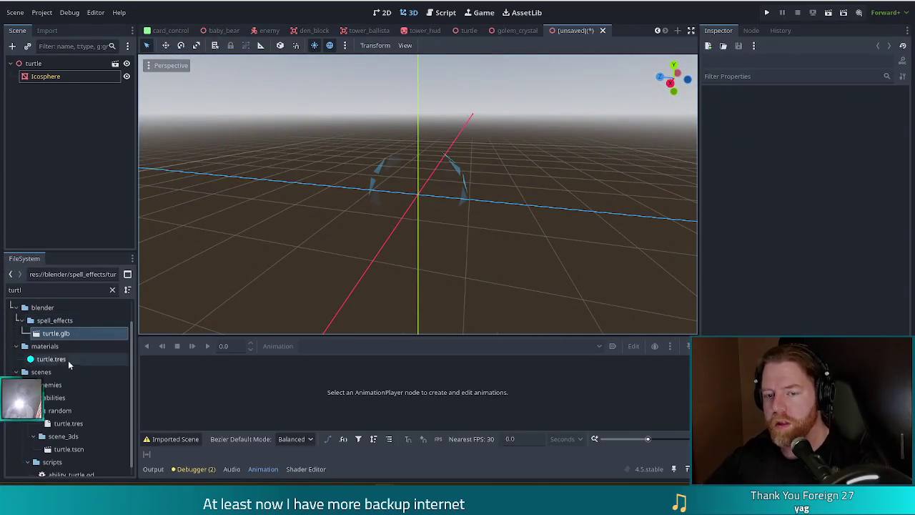
click(56, 360)
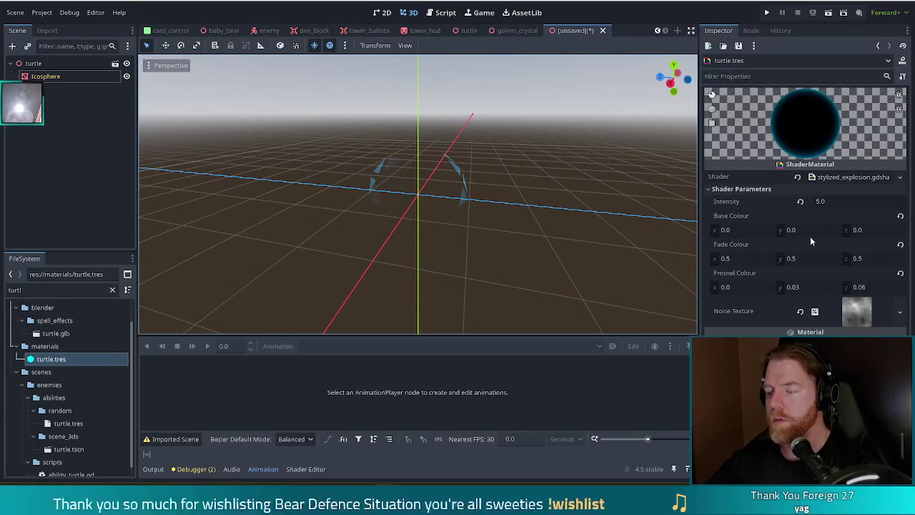
Step: Raise the green in Fresnel Colour to 0.085 and Base Colour to 0.025
drag(798, 292, 826, 292)
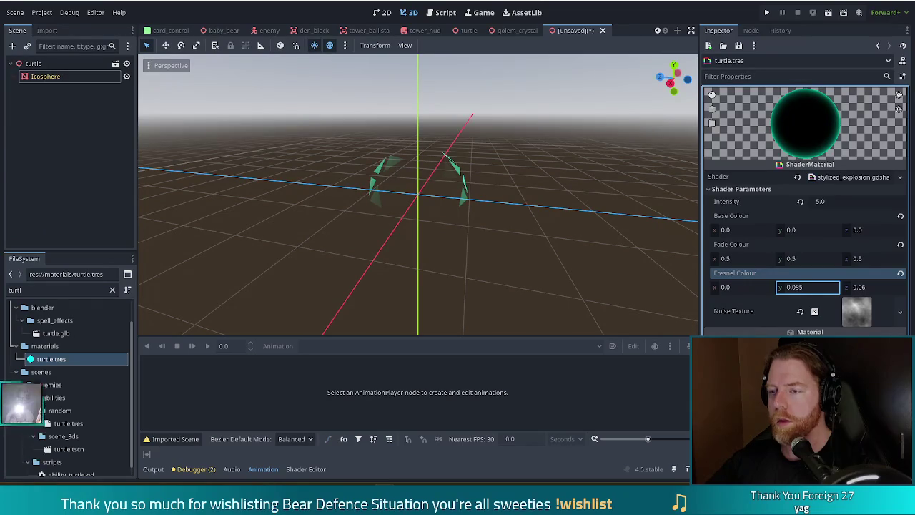
drag(22, 329, 21, 79)
mouse_move(807, 230)
mouse_down()
mouse_move(829, 230)
mouse_move(793, 230)
mouse_move(808, 230)
mouse_up()
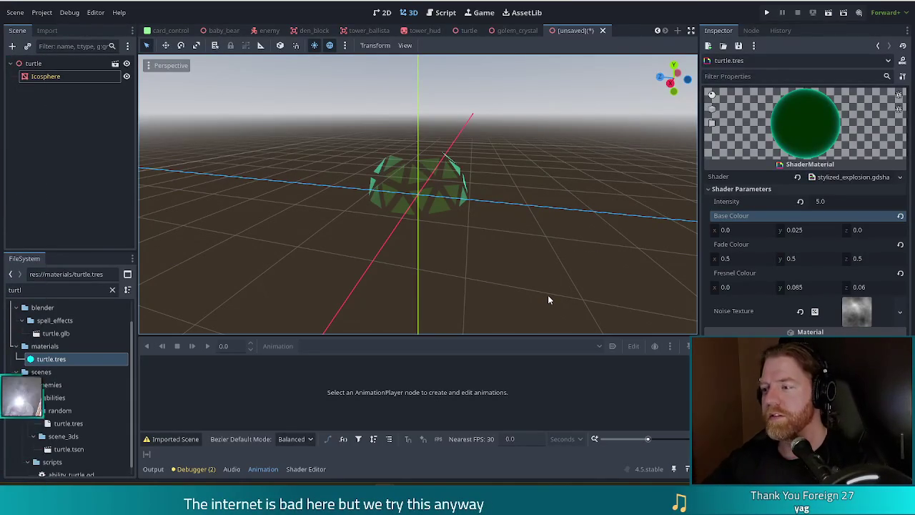
mouse_move(345, 241)
mouse_down()
mouse_move(482, 276)
mouse_move(548, 256)
mouse_move(543, 236)
mouse_move(498, 249)
mouse_up()
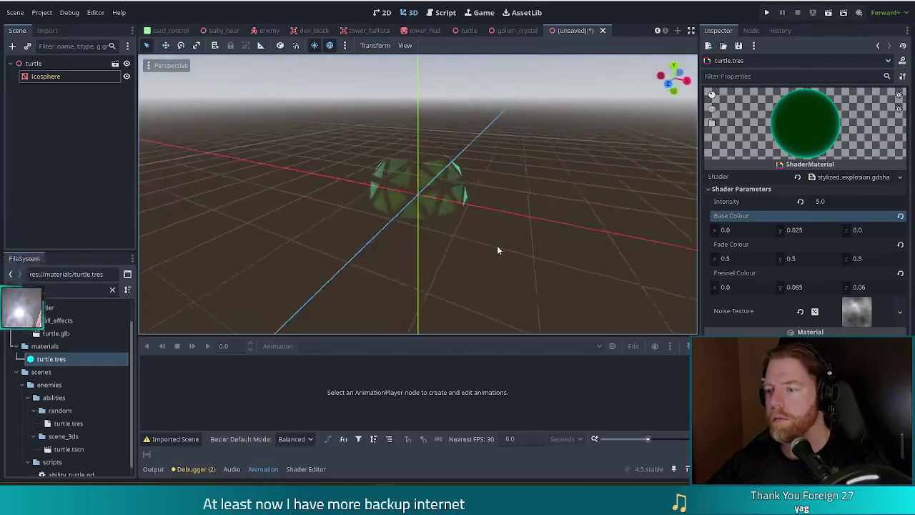
Step: Try higher Fade Colour green values, then revert Fade Colour to 0.1 grey
drag(799, 253, 829, 258)
drag(743, 258, 786, 258)
click(900, 244)
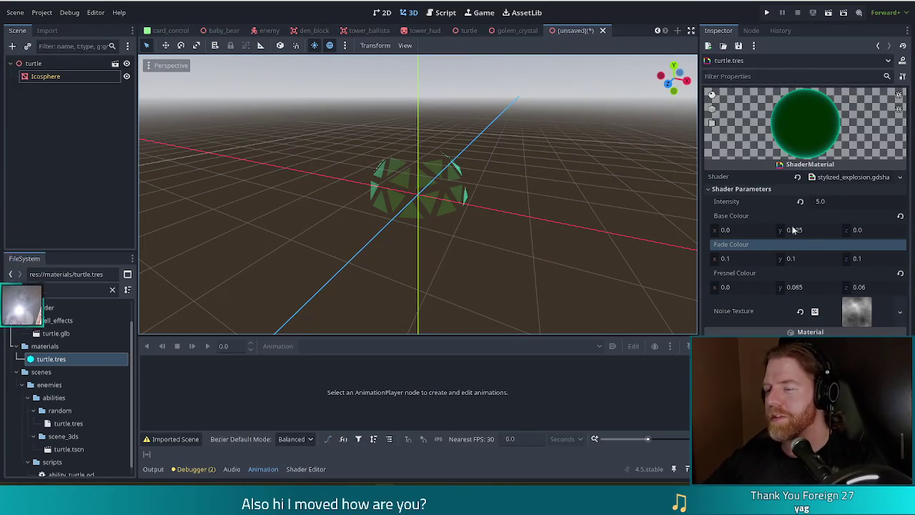
mouse_move(504, 276)
mouse_down()
mouse_move(533, 229)
mouse_move(421, 221)
mouse_move(417, 265)
mouse_move(468, 298)
mouse_move(482, 253)
mouse_up()
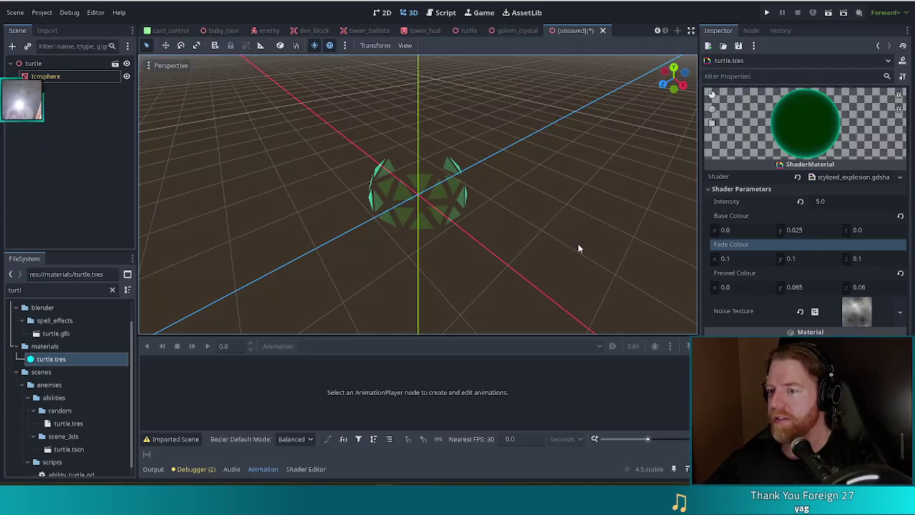
mouse_move(535, 267)
mouse_down()
mouse_move(526, 248)
mouse_move(469, 241)
mouse_up()
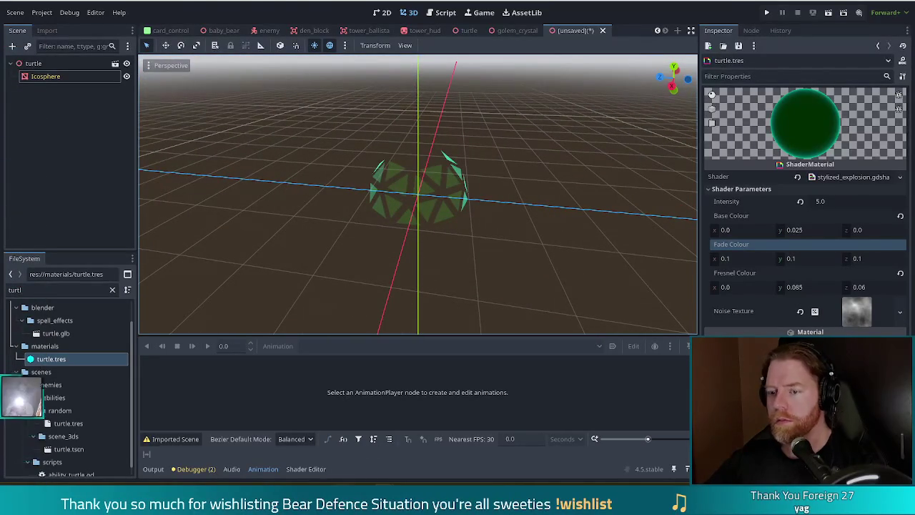
key(alt+Tab)
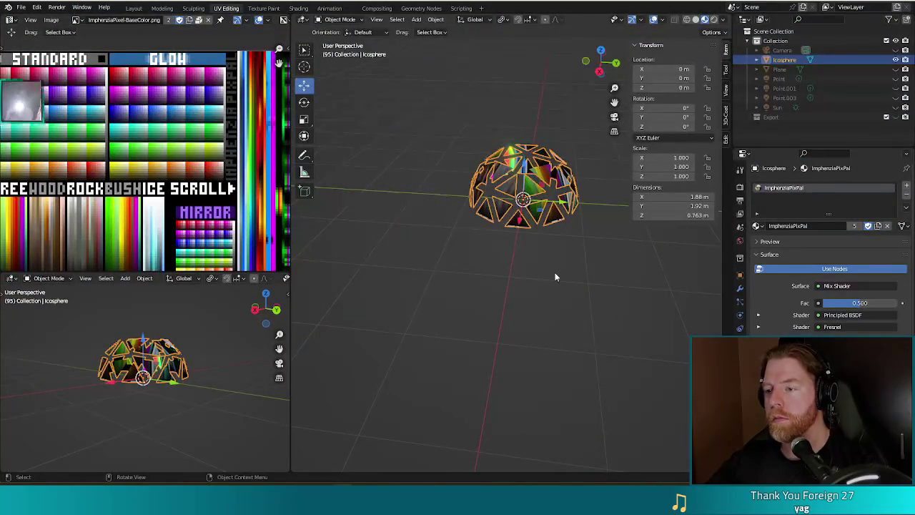
Step: In Edit Mode, duplicate the dome's faces in place and scale the copy to 0.697
key(Tab)
drag(600, 236, 592, 247)
scroll(564, 256, down, 2)
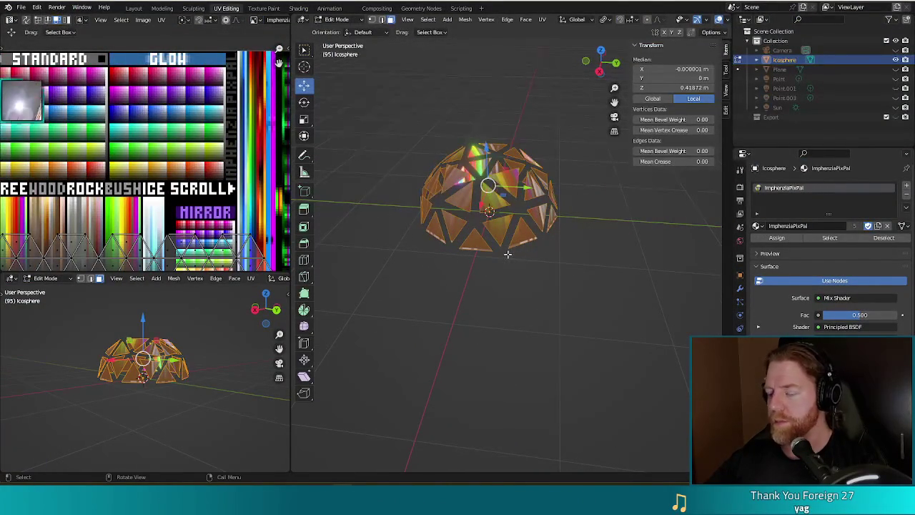
key(shift+d)
key(Escape)
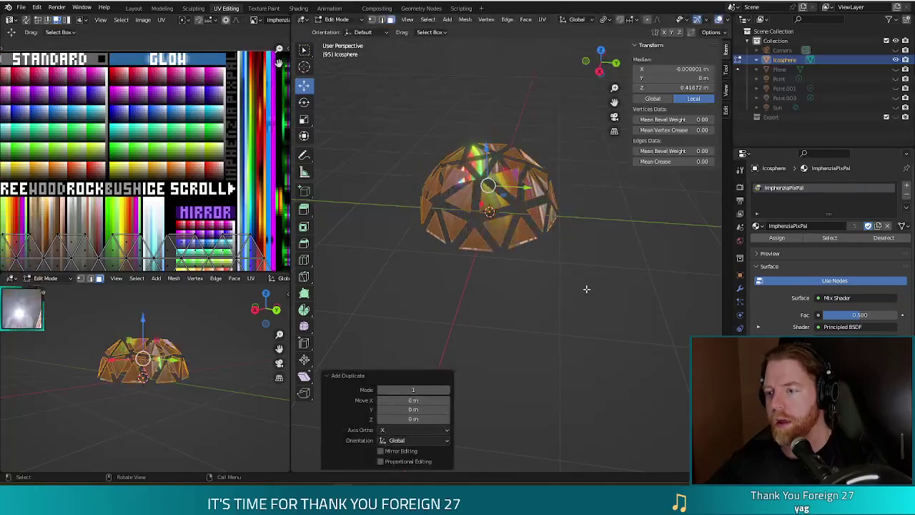
key(s)
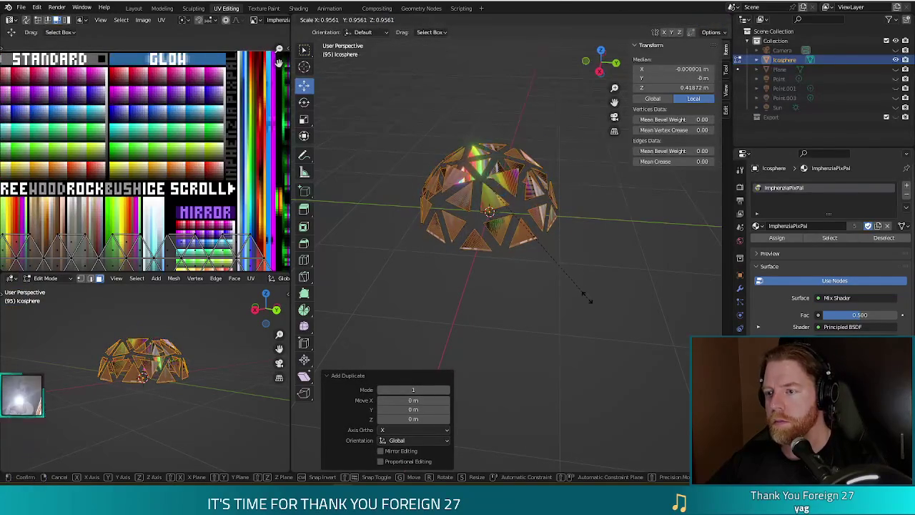
click(555, 271)
Step: Rescale the duplicated faces to 1.013 around their individual origins
key(shift+s)
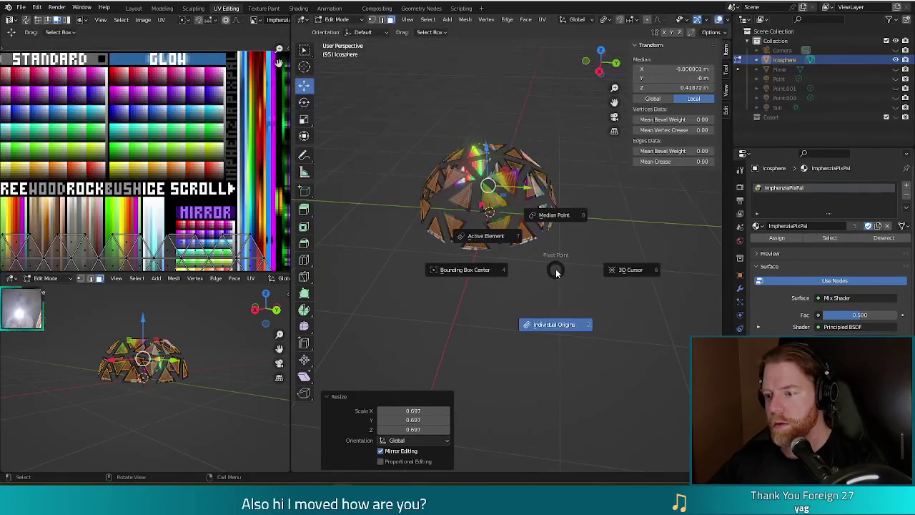
key(Escape)
key(s)
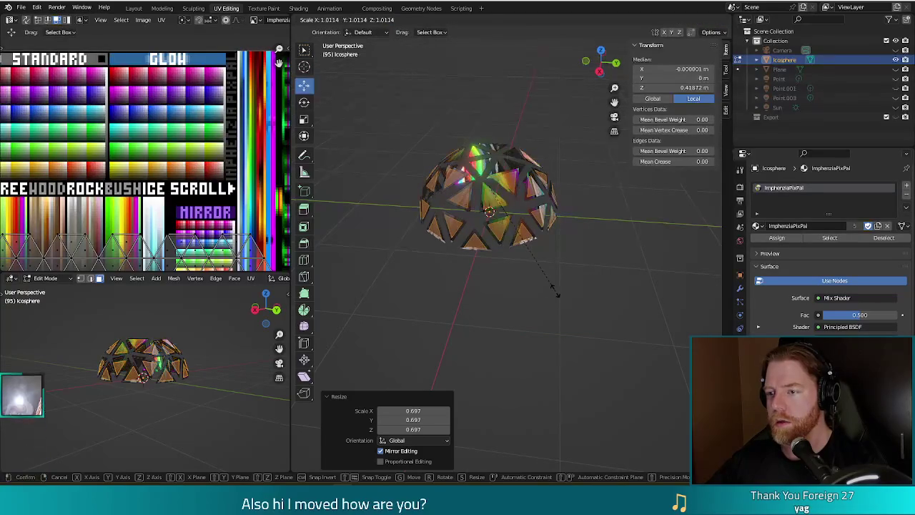
click(554, 290)
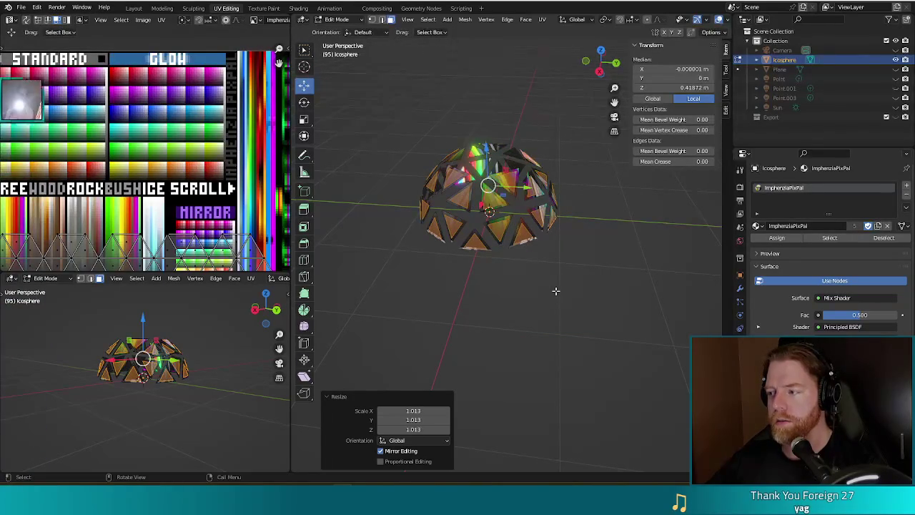
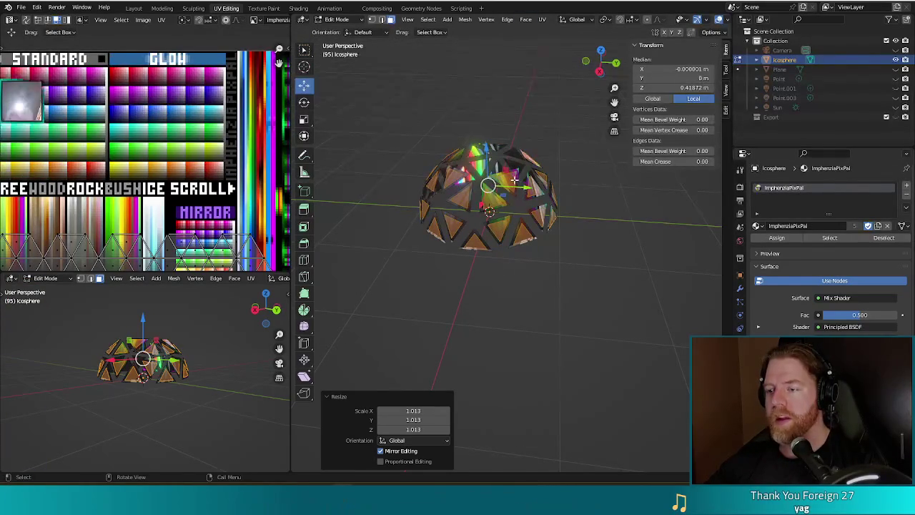
Step: Undo the last scale, inset the dome's faces, and invert the selection to the surrounding frame
key(ctrl+z)
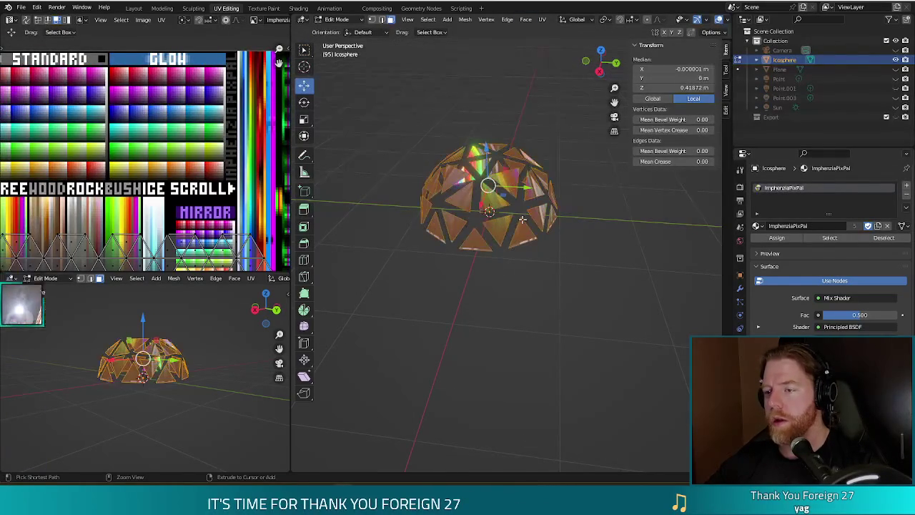
drag(571, 275, 547, 286)
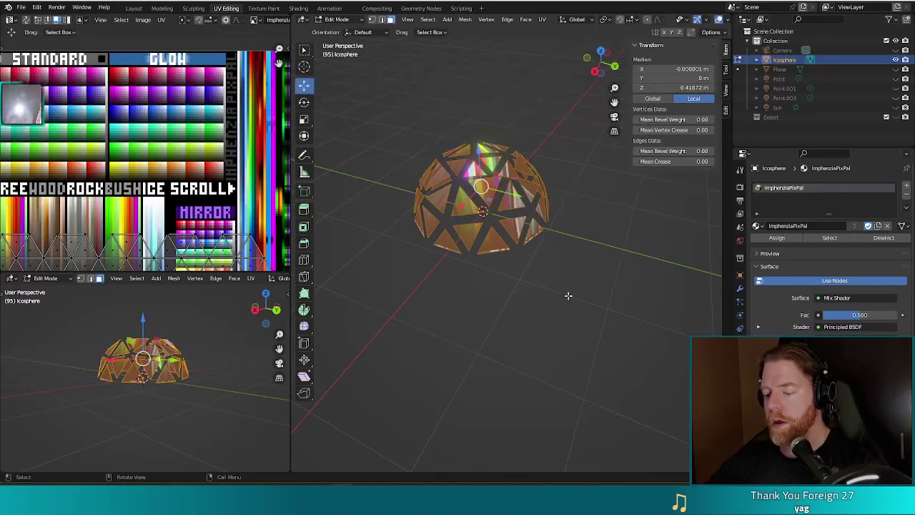
key(i)
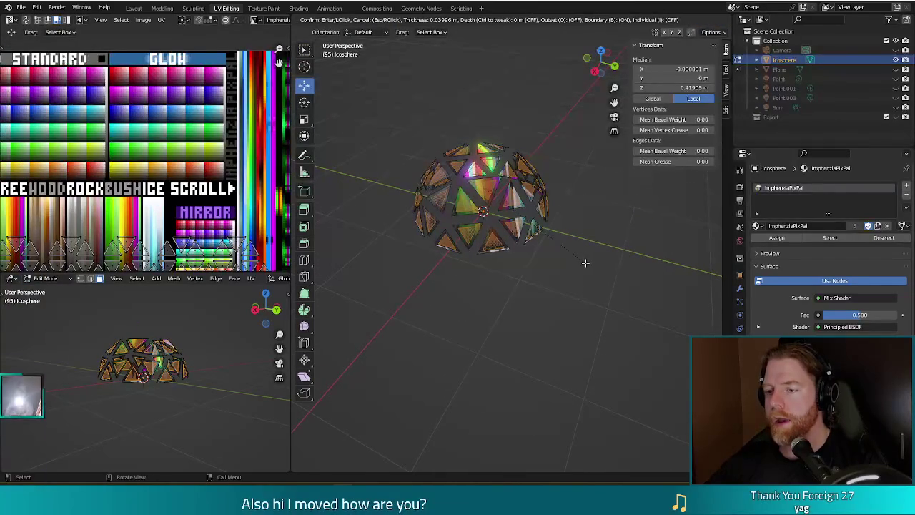
click(584, 263)
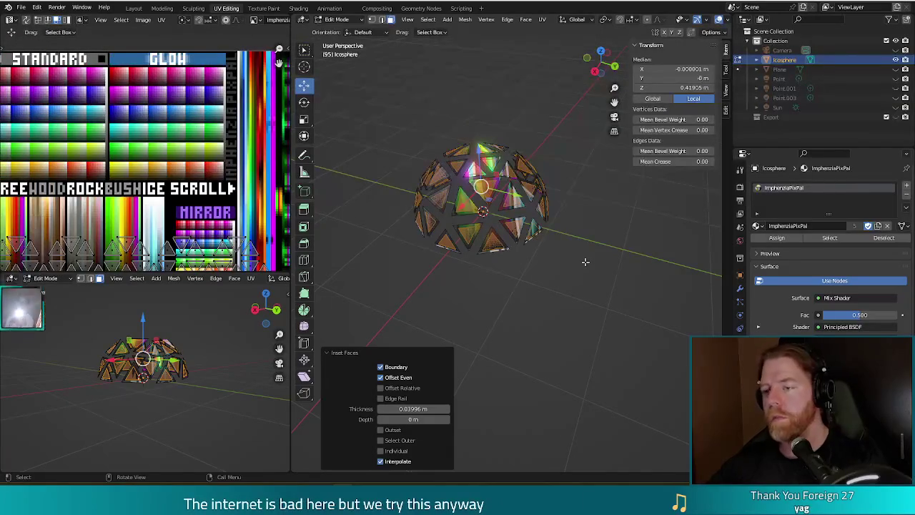
key(ctrl+i)
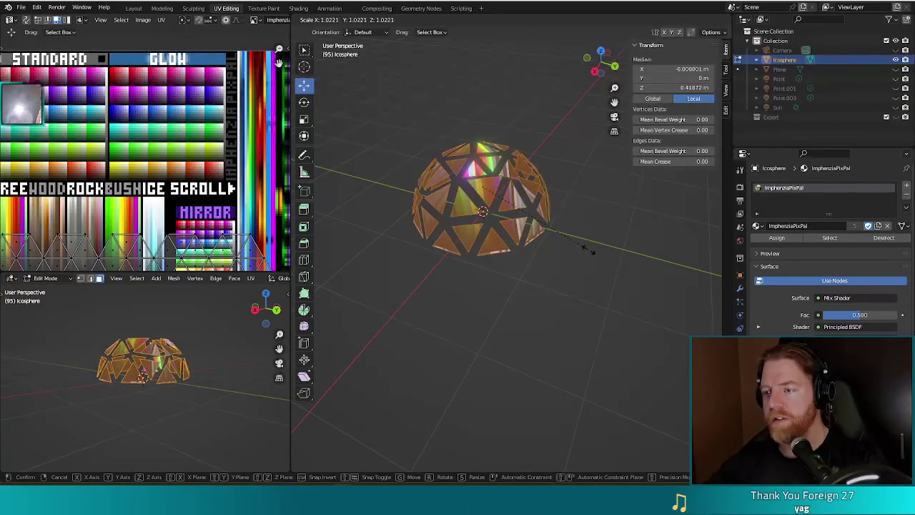
Step: Duplicate the triangular frame in place and scale the copy up to 1.045
key(s)
right_click(599, 266)
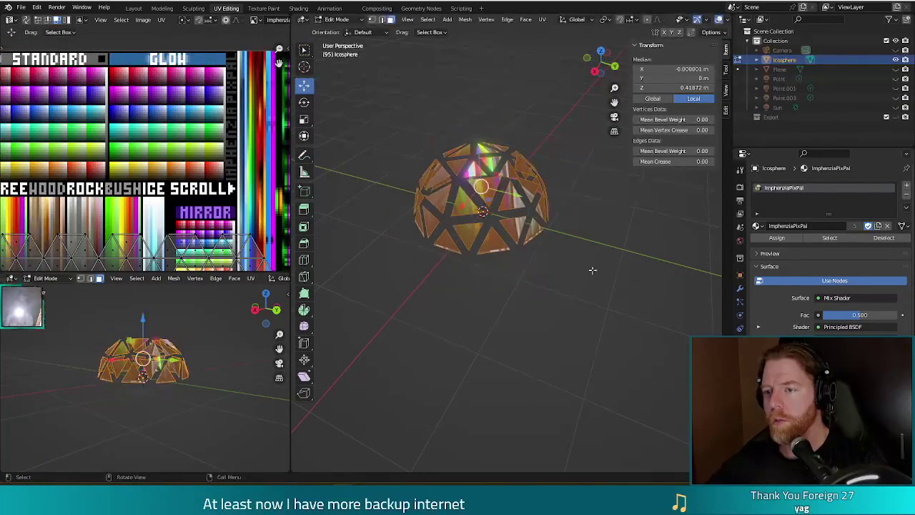
key(shift+d)
right_click(580, 274)
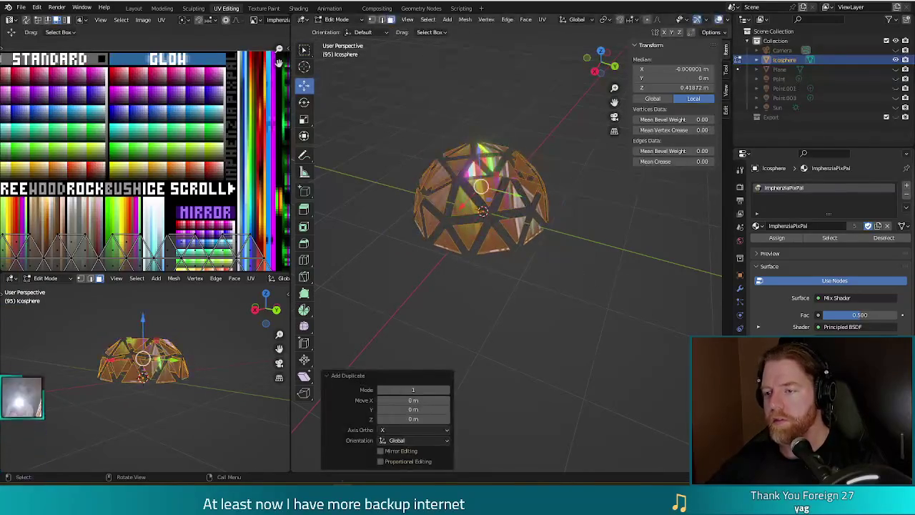
key(s)
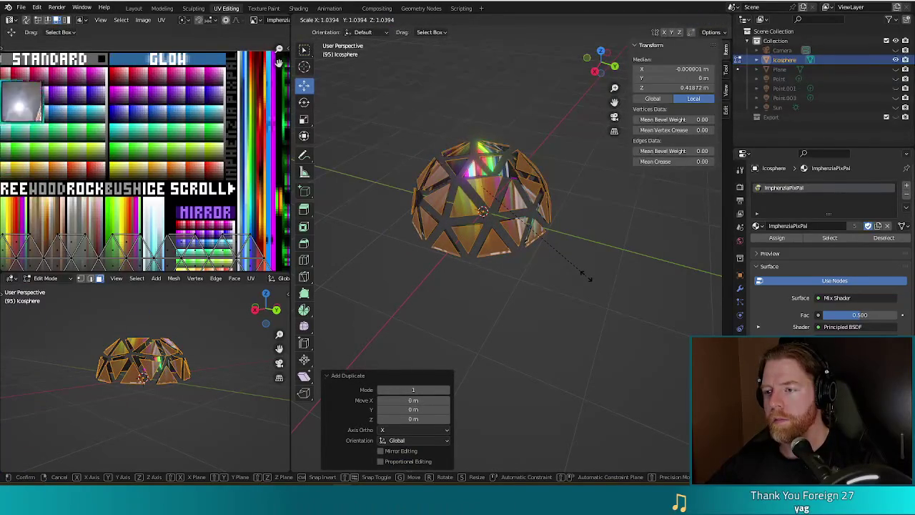
click(579, 300)
Step: Inset the duplicate's faces and delete the inner faces to leave open triangular holes
key(i)
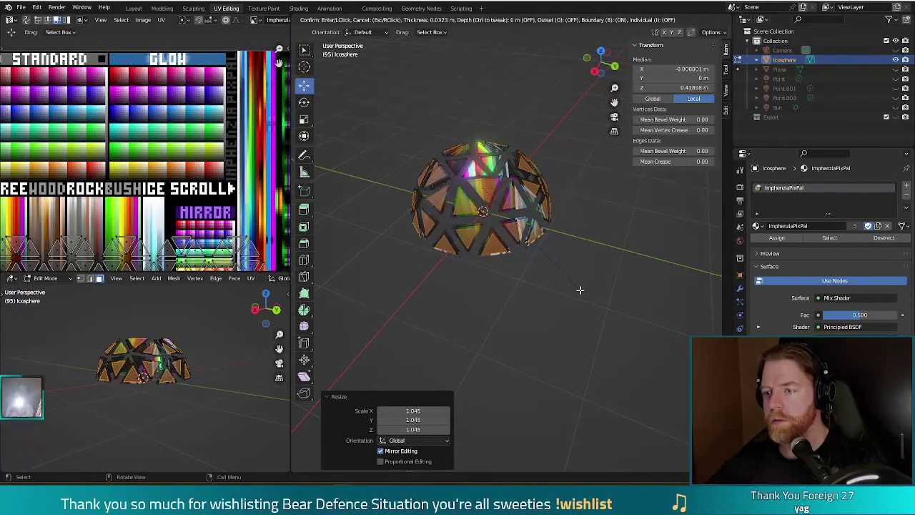
click(579, 290)
key(x)
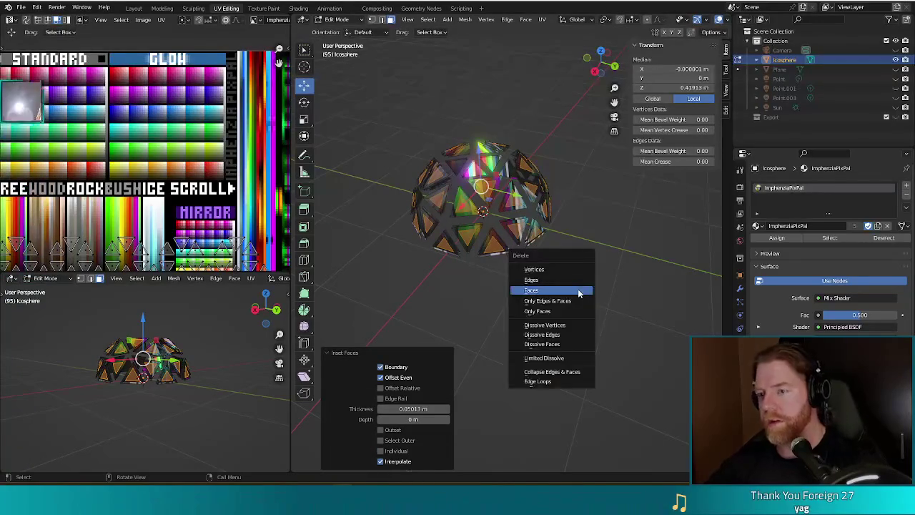
click(579, 290)
mouse_move(578, 288)
mouse_down()
mouse_move(555, 306)
mouse_move(665, 262)
mouse_move(562, 260)
mouse_move(503, 229)
mouse_move(376, 300)
mouse_move(483, 287)
mouse_up()
Step: Save turtle.blend, export turtle.glb, and view the reimported dome in Godot
key(ctrl+s)
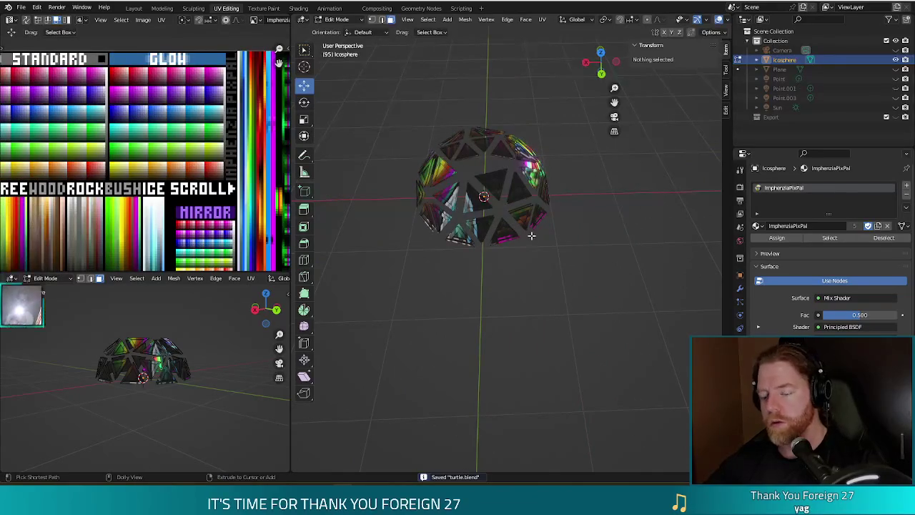
key(ctrl+shift+e)
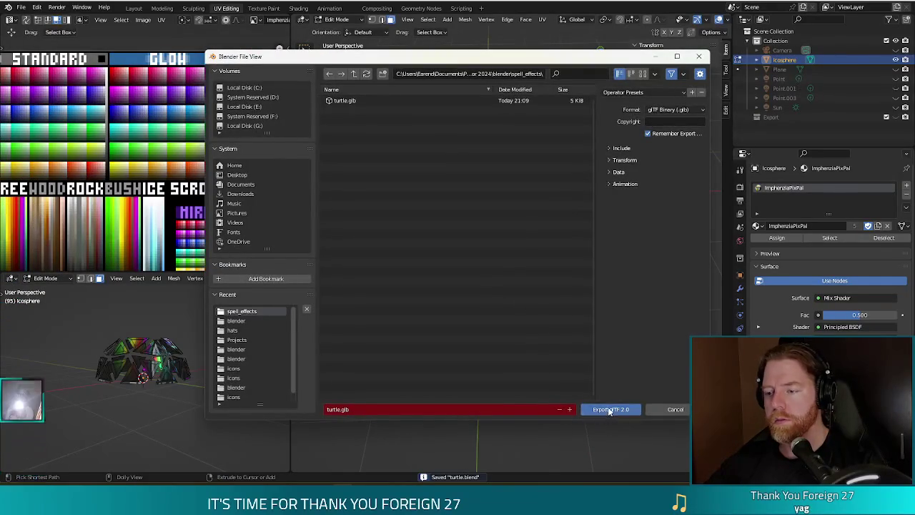
click(607, 408)
mouse_move(429, 500)
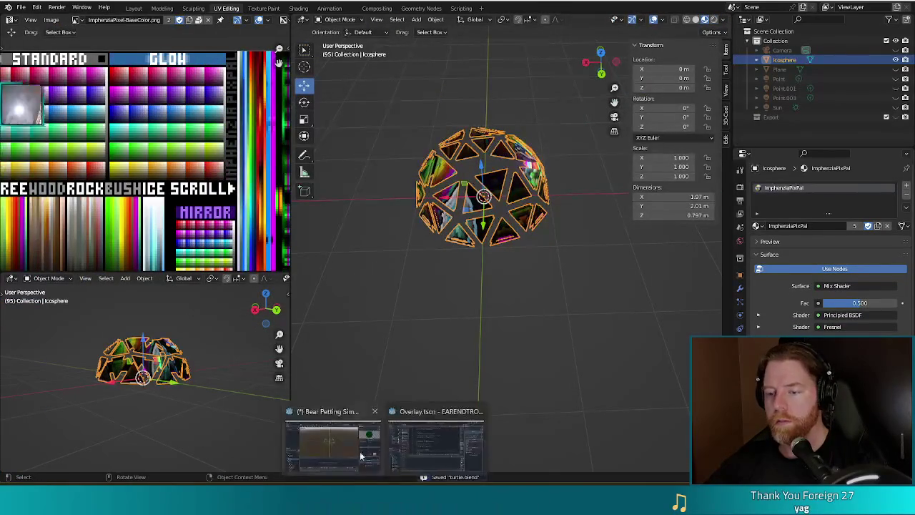
click(450, 439)
mouse_move(517, 283)
mouse_down()
mouse_move(497, 285)
mouse_move(580, 267)
mouse_move(465, 269)
mouse_move(336, 243)
mouse_move(515, 255)
mouse_move(493, 286)
mouse_move(500, 206)
mouse_up()
Step: Raise the material's green channels: Base Colour y to 0.035 and Fresnel Colour y to 0.18
scroll(500, 207, up, 2)
scroll(501, 208, down, 3)
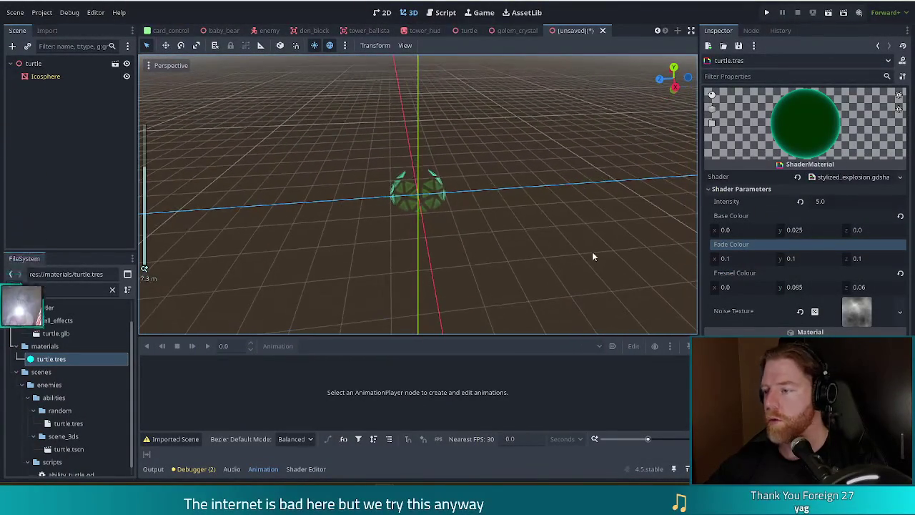
mouse_move(798, 231)
mouse_down()
mouse_move(826, 231)
mouse_move(731, 233)
mouse_up()
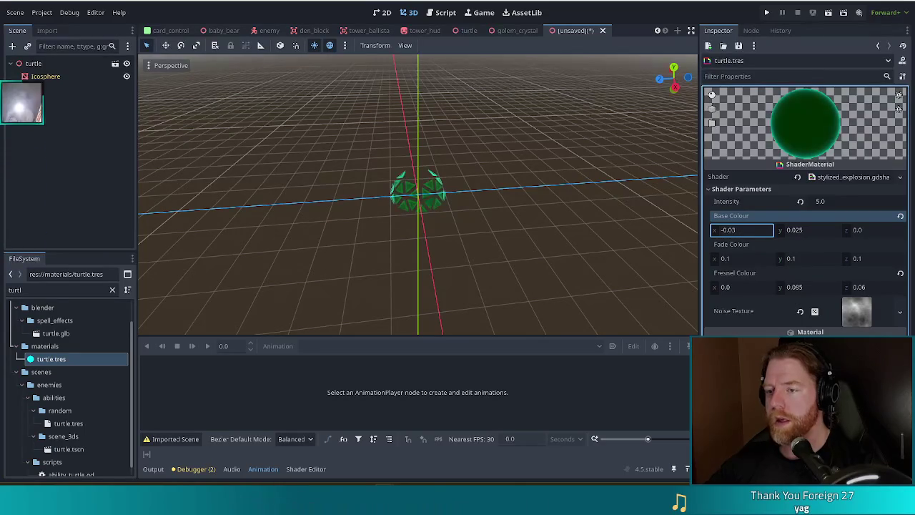
drag(790, 233, 799, 233)
mouse_move(801, 288)
mouse_down()
mouse_move(844, 288)
mouse_move(811, 287)
mouse_up()
mouse_move(627, 254)
mouse_down()
mouse_move(514, 229)
mouse_move(635, 217)
mouse_move(608, 198)
mouse_move(527, 207)
mouse_move(468, 229)
mouse_up()
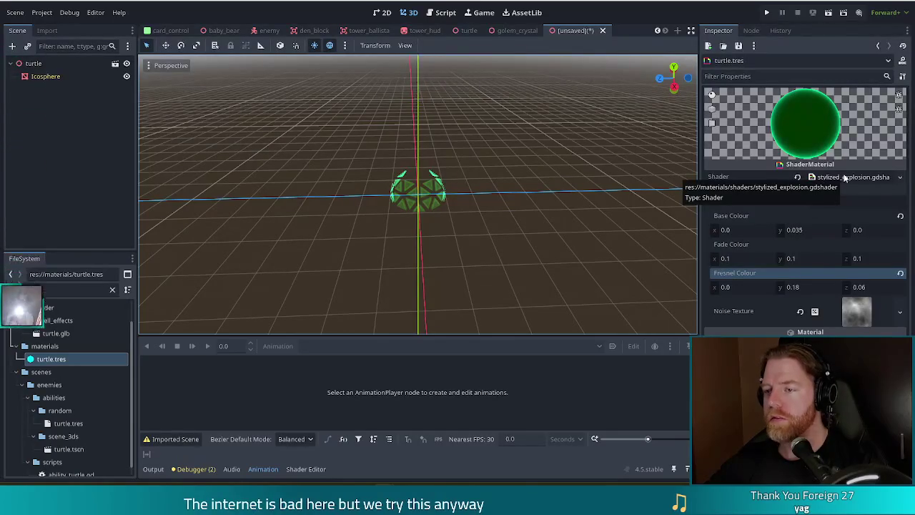
scroll(450, 229, up, 5)
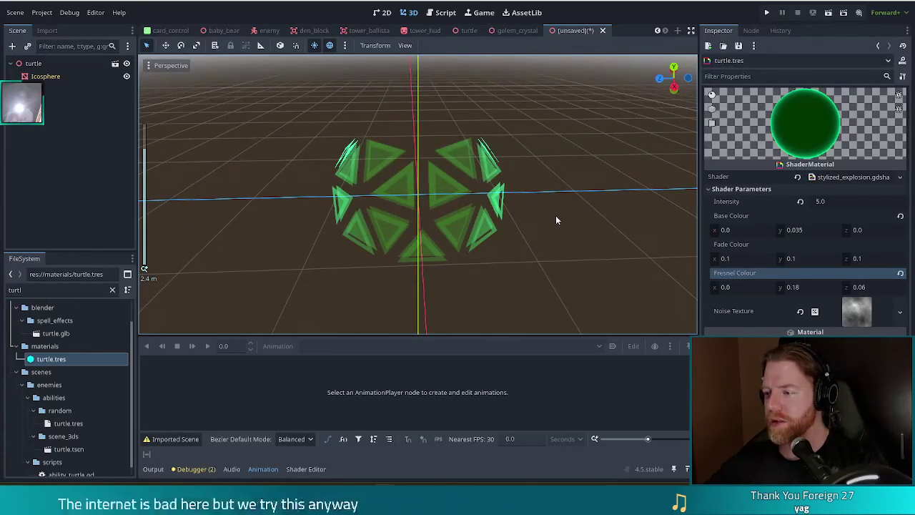
drag(553, 214, 530, 228)
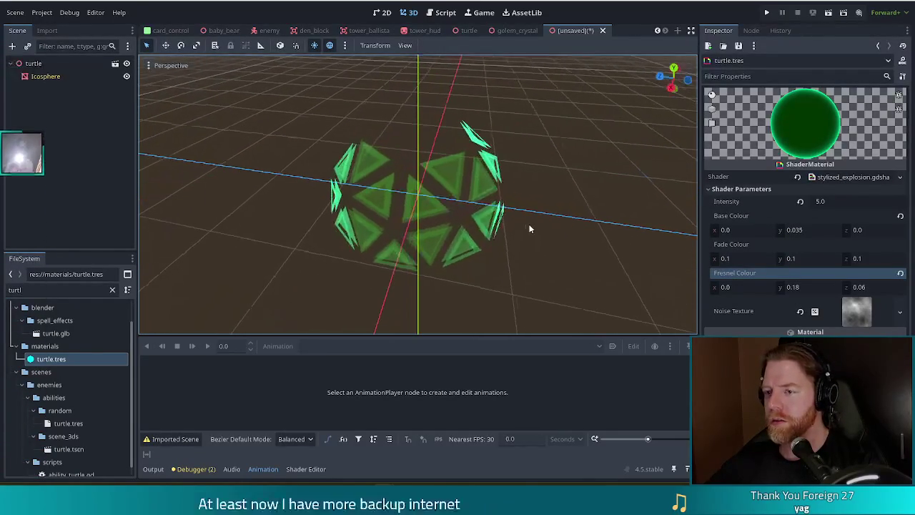
Step: Set the Noise Texture's FastNoiseLite Frequency to 0.0037, then collapse the noise settings
click(801, 312)
key(ctrl+z)
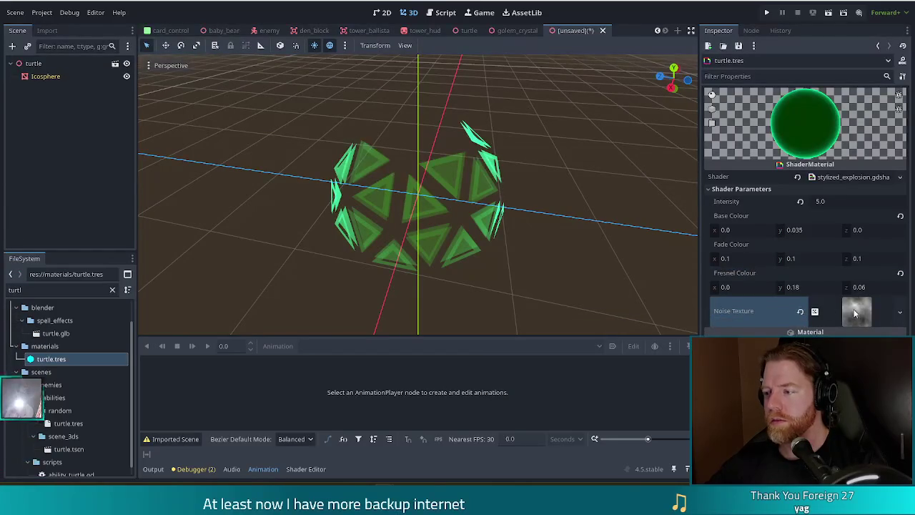
click(850, 310)
click(856, 258)
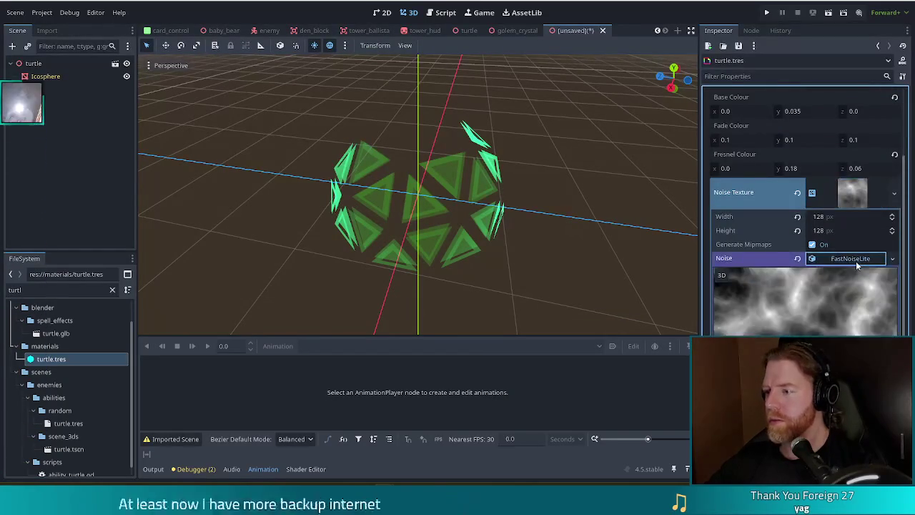
scroll(855, 261, down, 3)
mouse_move(834, 278)
mouse_down()
mouse_move(813, 283)
mouse_move(899, 288)
mouse_move(842, 287)
mouse_up()
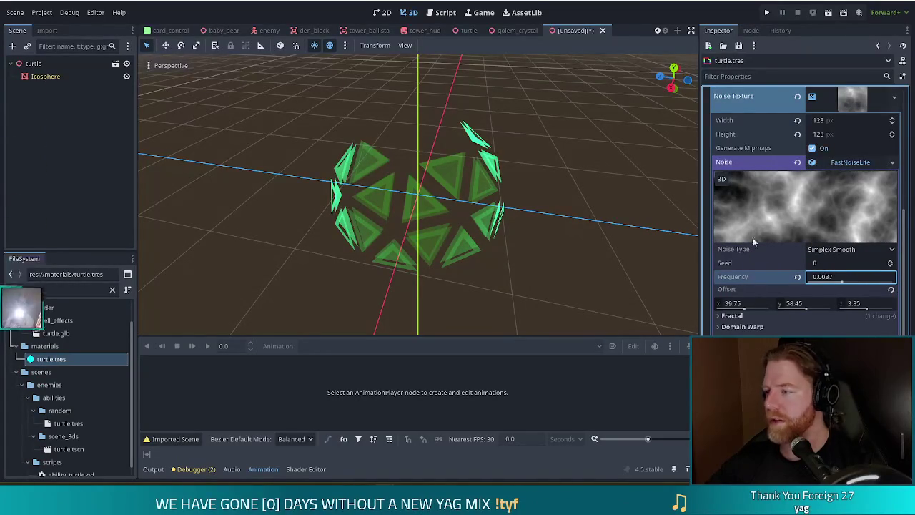
click(843, 165)
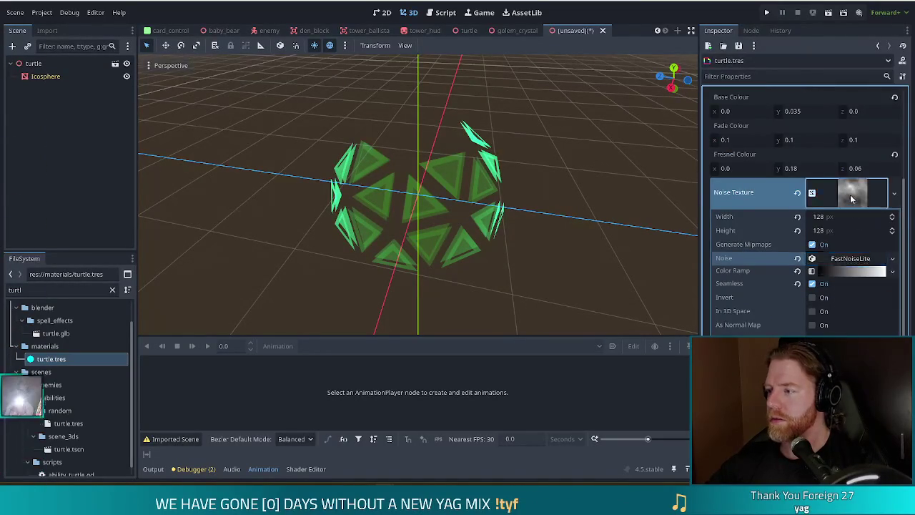
click(841, 196)
key(ctrl+s)
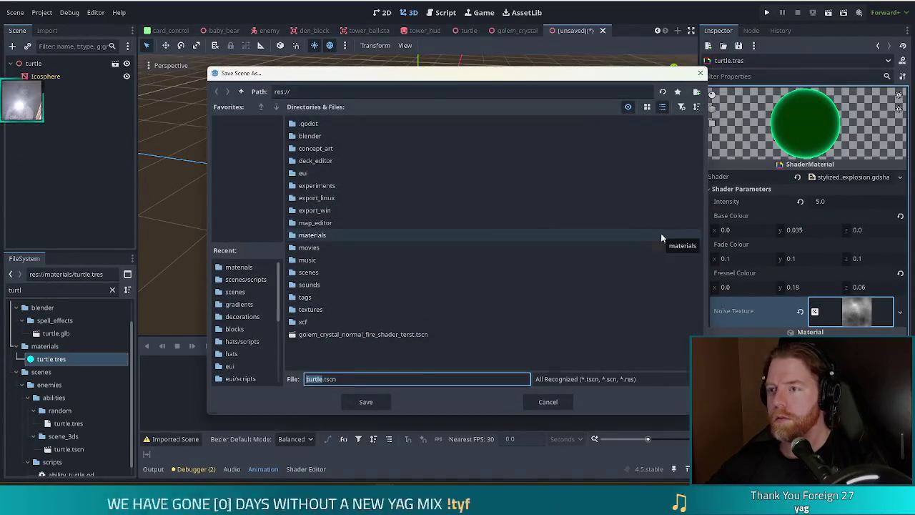
key(Escape)
mouse_move(582, 236)
mouse_down()
mouse_move(585, 218)
mouse_move(547, 240)
mouse_move(299, 211)
mouse_move(468, 236)
mouse_move(532, 213)
mouse_up()
Step: Filter files for 'mana', inspect mana_shield.tscn's AnimationPlayer and ManaShield nodes, then close it
double_click(21, 289)
text(mana)
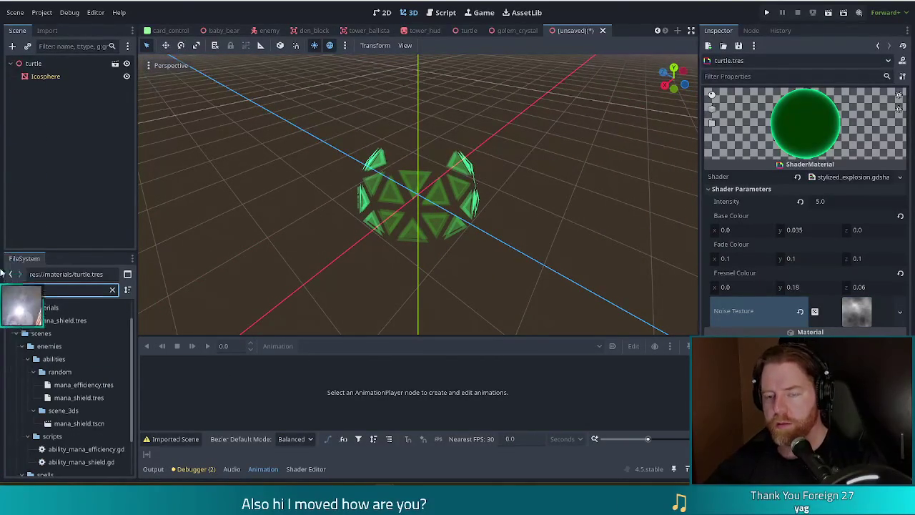
double_click(101, 424)
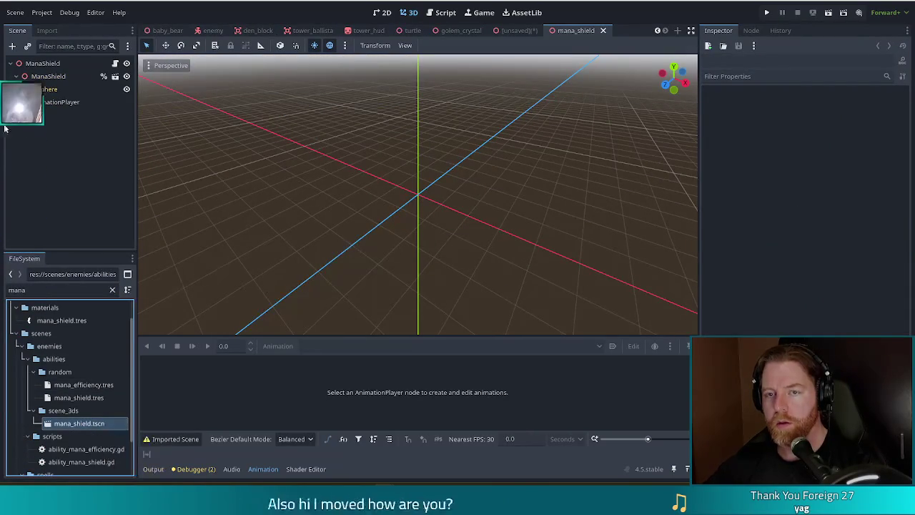
click(61, 102)
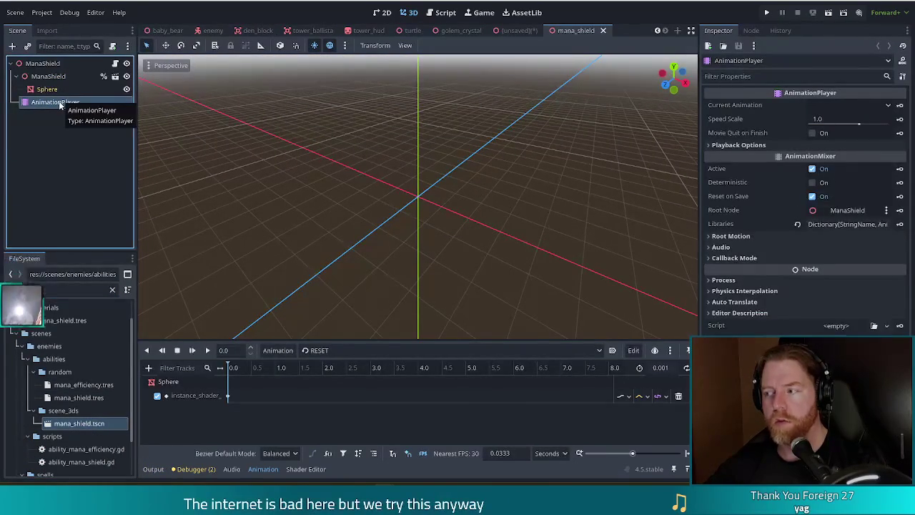
click(48, 76)
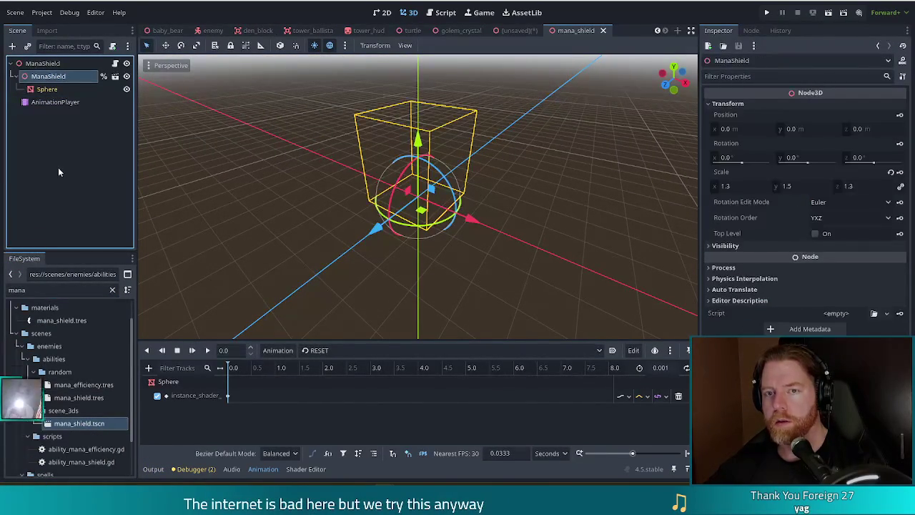
click(603, 31)
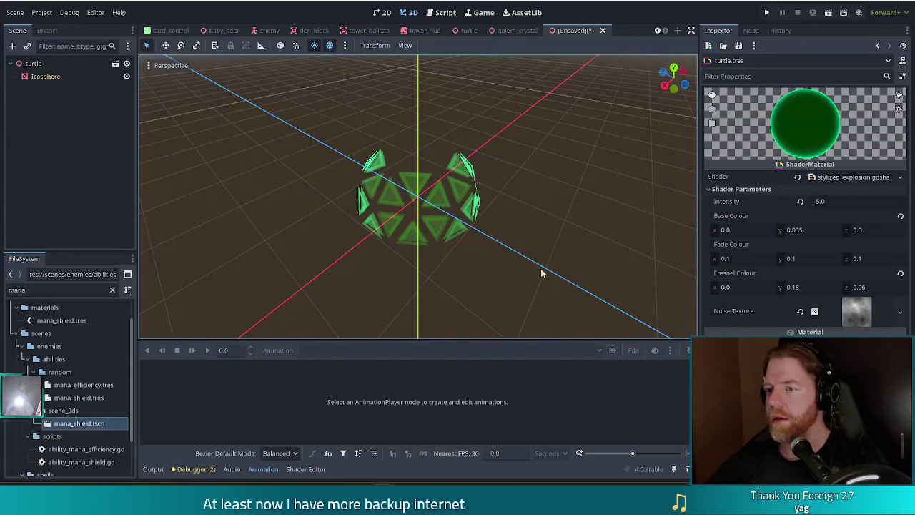
mouse_move(564, 239)
mouse_down()
mouse_move(543, 229)
mouse_move(614, 236)
mouse_move(502, 266)
mouse_move(247, 182)
mouse_move(307, 251)
mouse_move(523, 198)
mouse_move(483, 207)
mouse_move(312, 193)
mouse_move(397, 211)
mouse_up()
Step: In Blender, select all of the icosphere's faces and duplicate them in place
key(ctrl+s)
key(Escape)
key(alt+Tab)
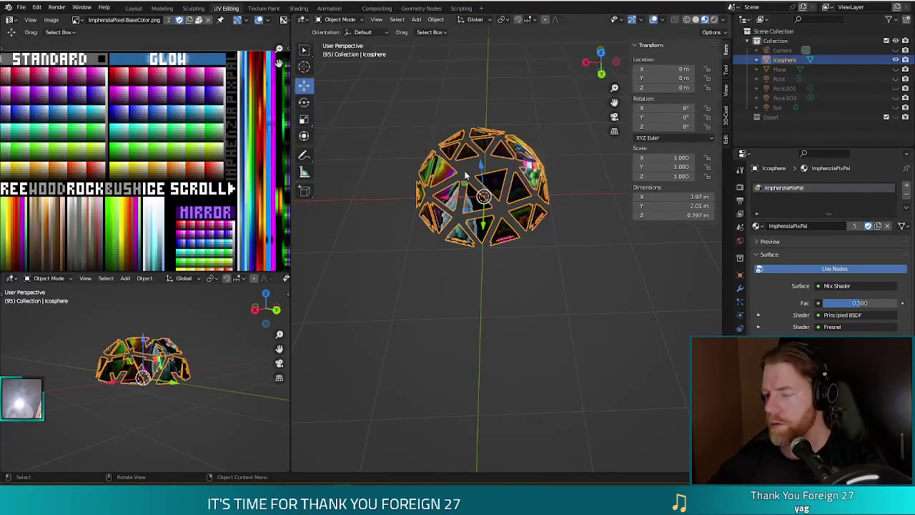
key(Tab)
scroll(577, 219, up, 3)
scroll(572, 214, down, 1)
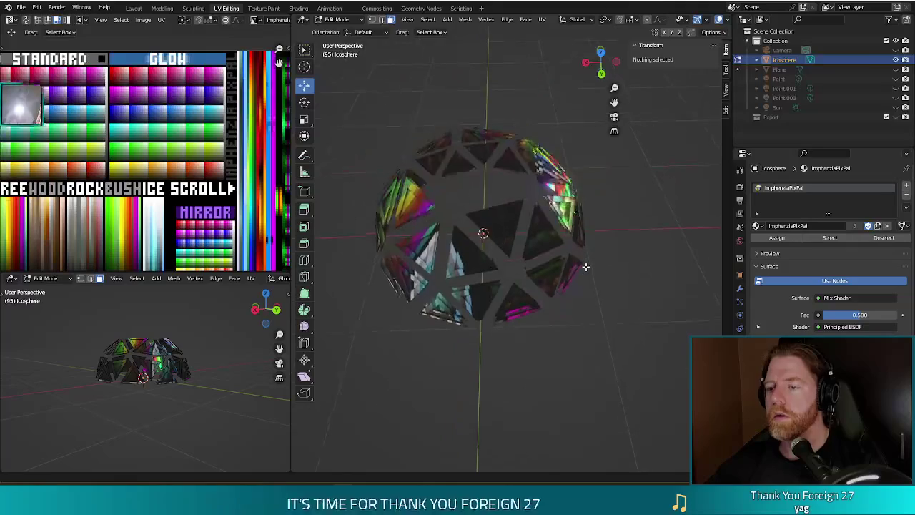
key(Tab)
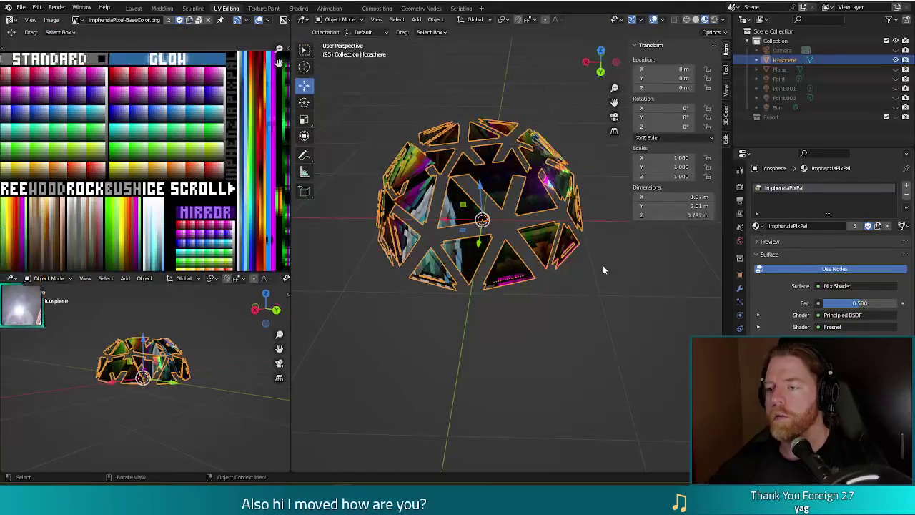
key(Tab)
key(a)
key(shift+d)
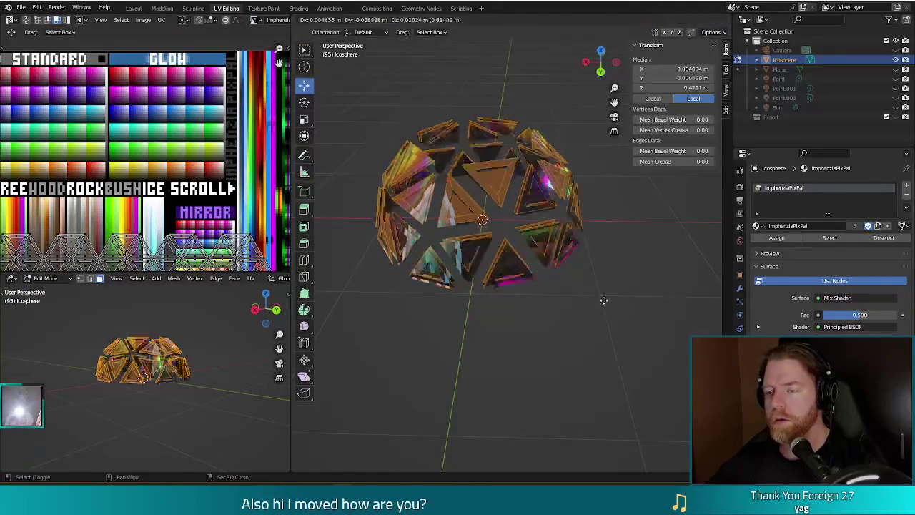
right_click(585, 301)
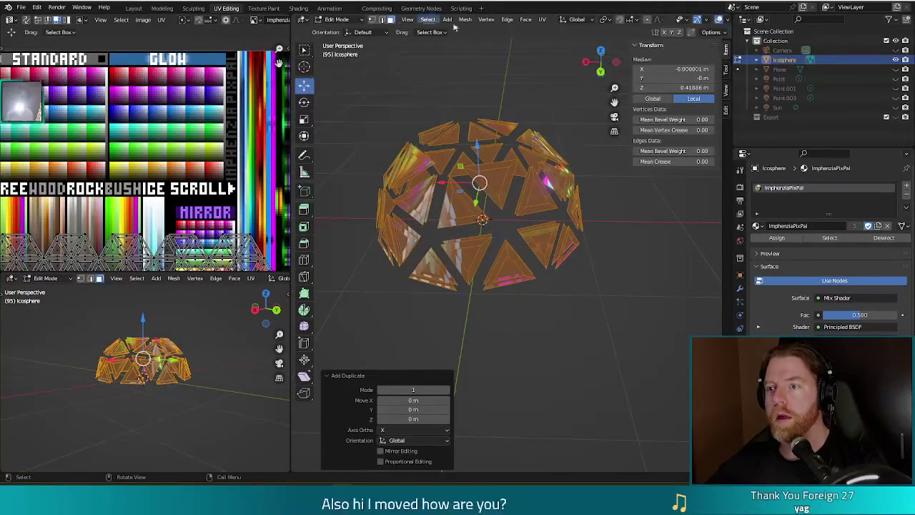
Step: Flip the normals of the duplicated faces via Mesh > Normals > Flip
click(684, 21)
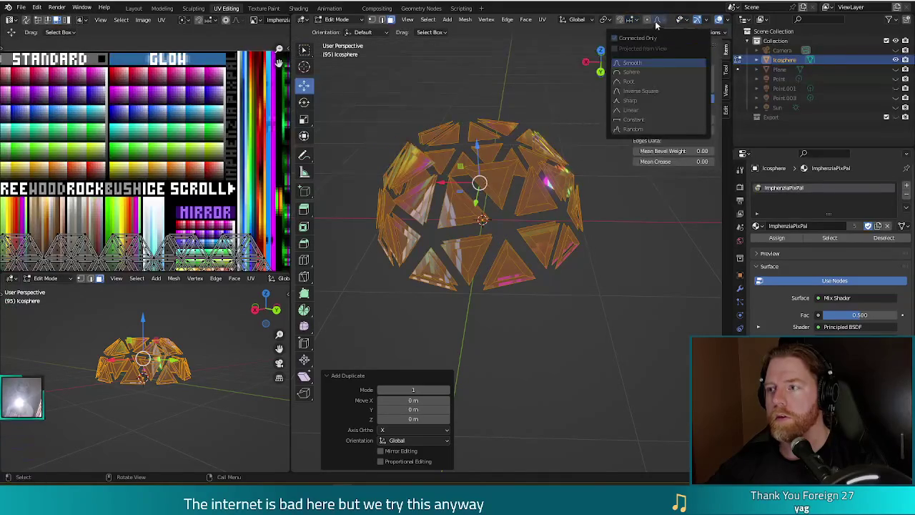
mouse_move(587, 22)
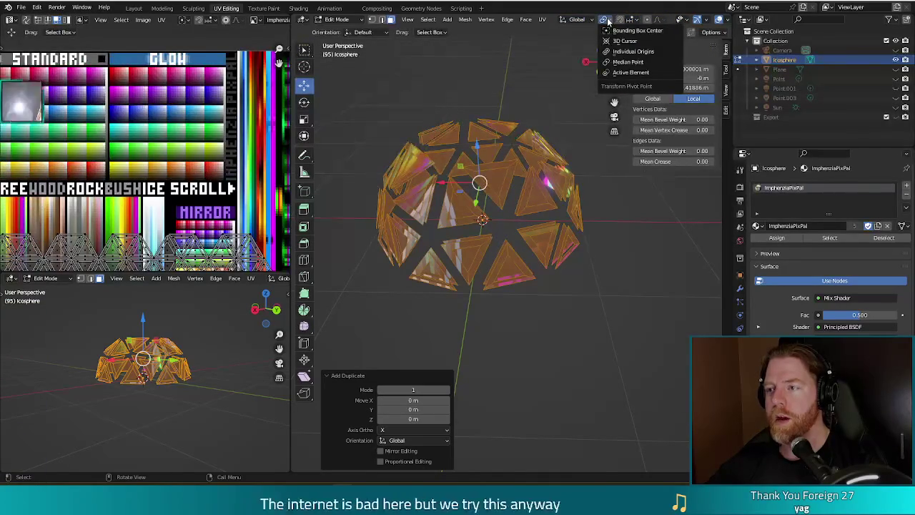
mouse_move(629, 22)
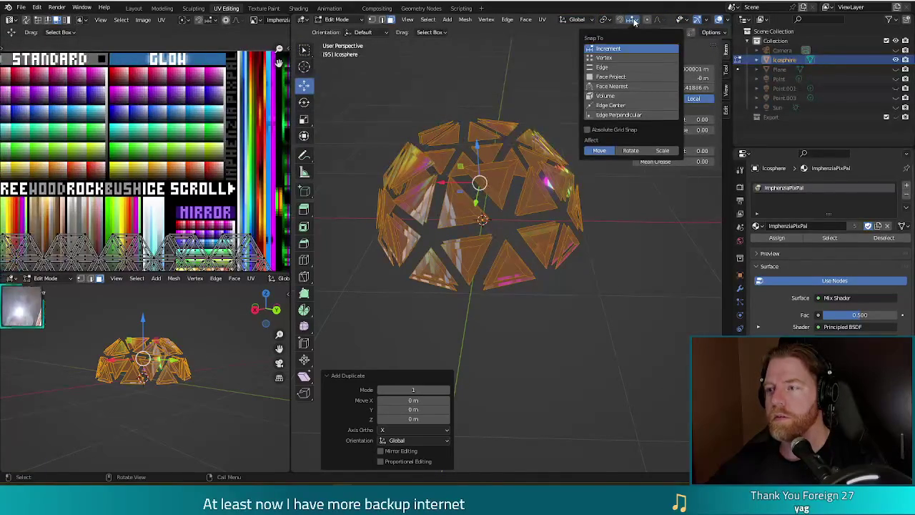
mouse_move(661, 22)
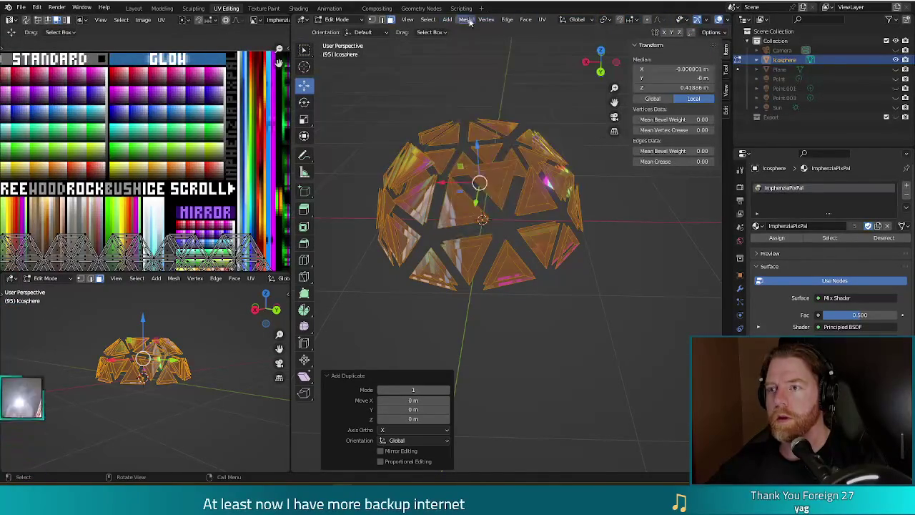
mouse_move(466, 20)
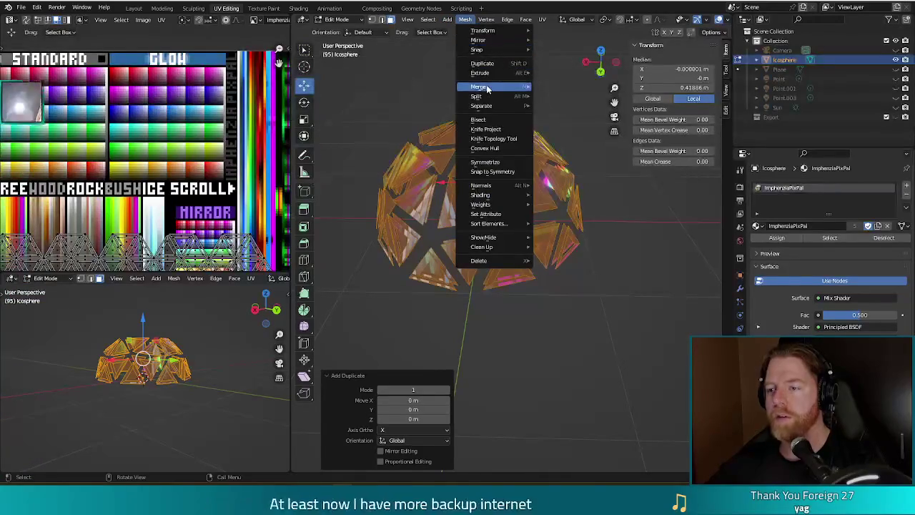
mouse_move(486, 190)
click(570, 185)
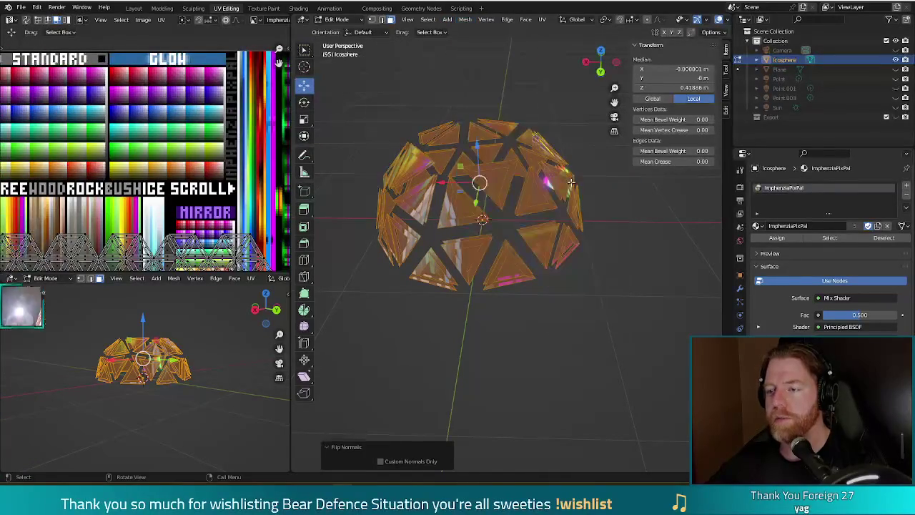
Step: Save turtle.blend, re-export it over turtle.glb, and return to Godot
key(ctrl+s)
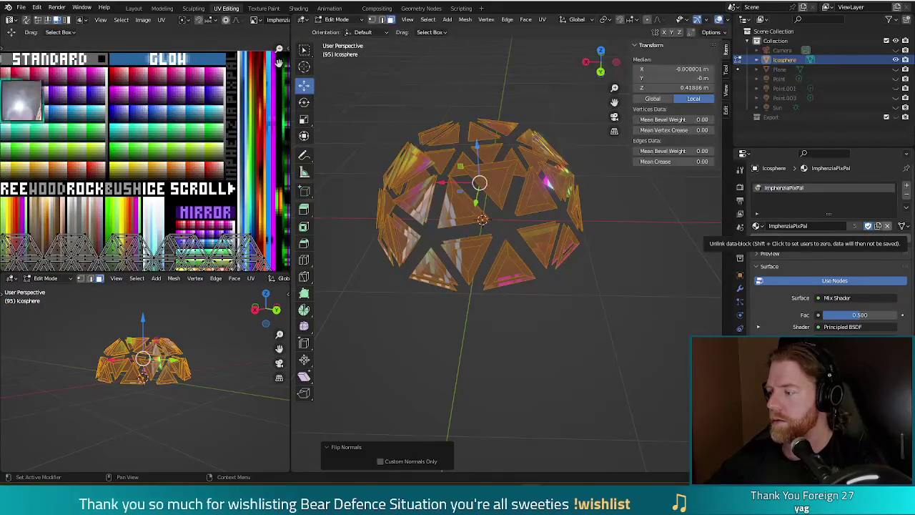
key(ctrl+s)
key(ctrl+shift+e)
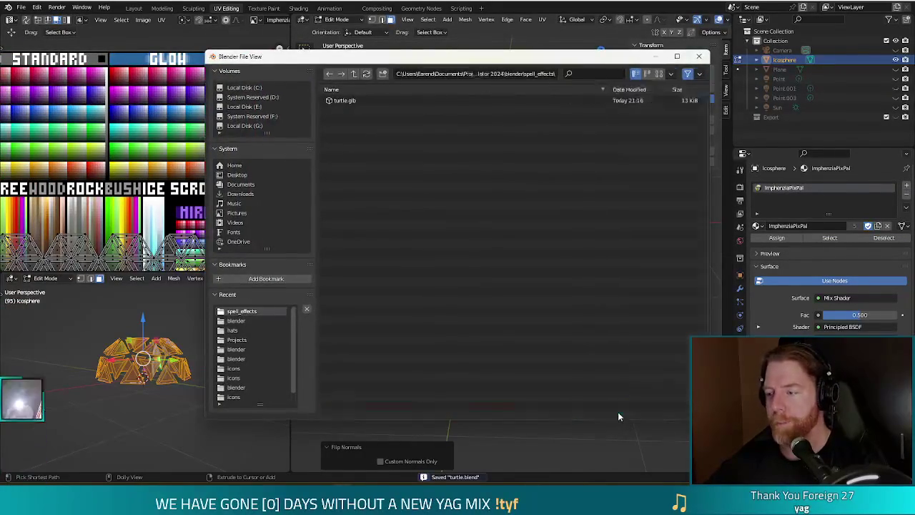
click(618, 412)
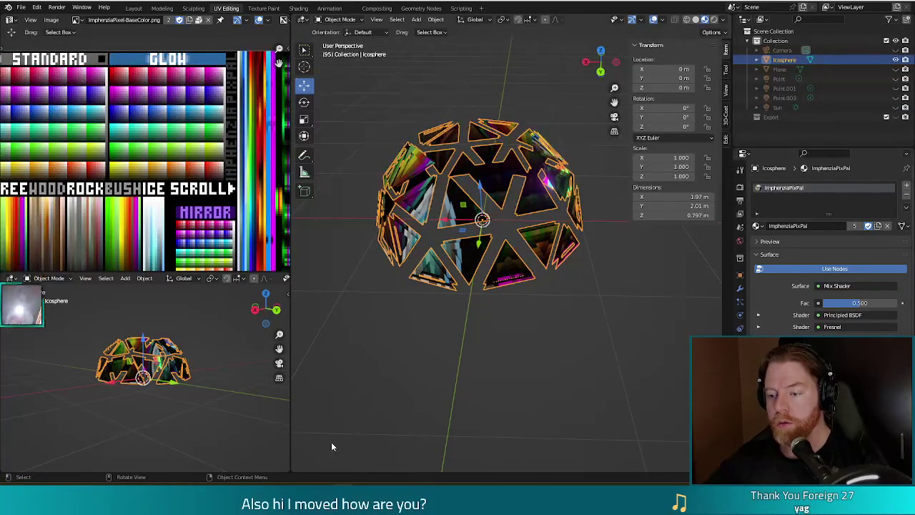
mouse_move(386, 472)
click(352, 415)
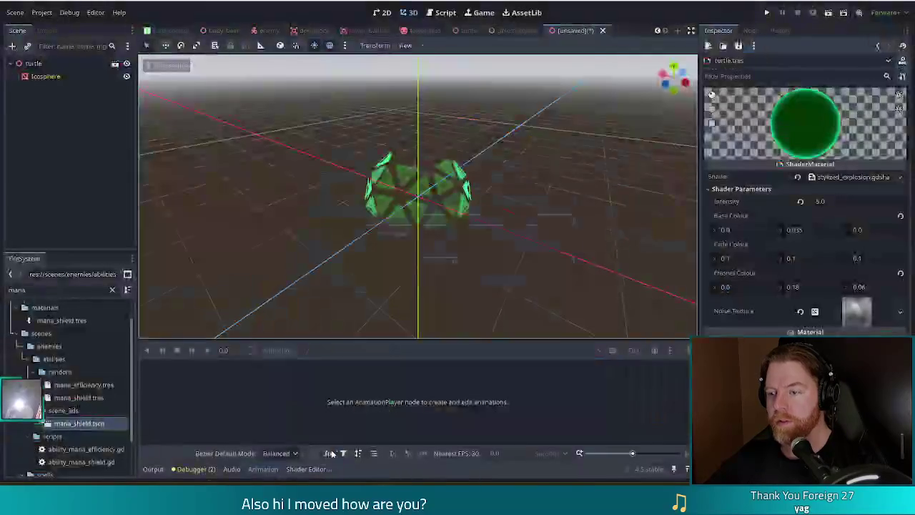
Step: Set the turtle material's Base Colour x back to 0
mouse_move(390, 281)
mouse_down()
mouse_move(376, 288)
mouse_move(451, 300)
mouse_move(630, 261)
mouse_move(438, 283)
mouse_move(263, 232)
mouse_move(194, 257)
mouse_move(250, 279)
mouse_move(459, 272)
mouse_move(435, 267)
mouse_up()
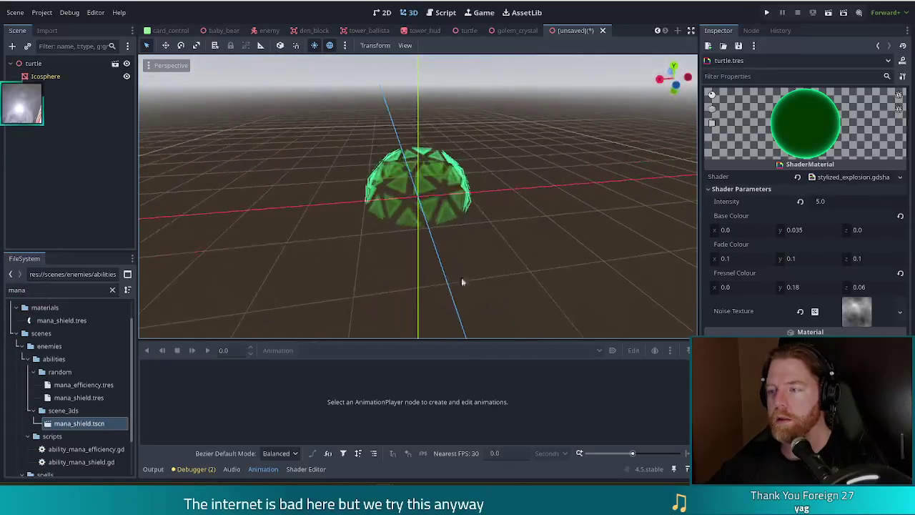
key(ctrl+s)
click(700, 73)
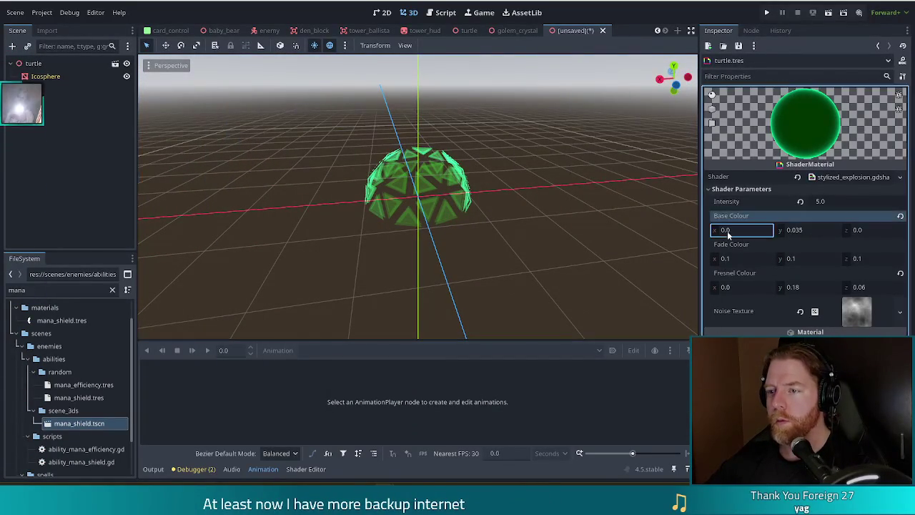
mouse_move(726, 230)
mouse_down()
mouse_move(743, 229)
mouse_move(709, 261)
mouse_up()
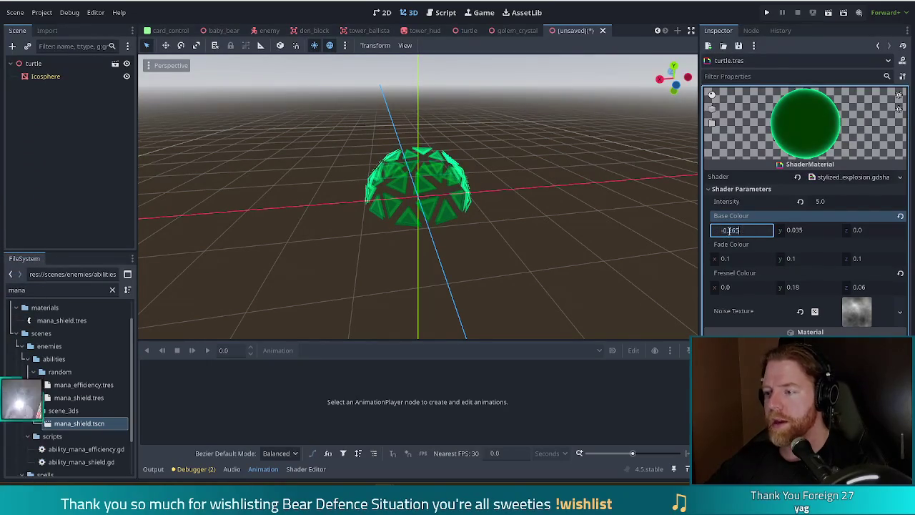
key(ctrl+a)
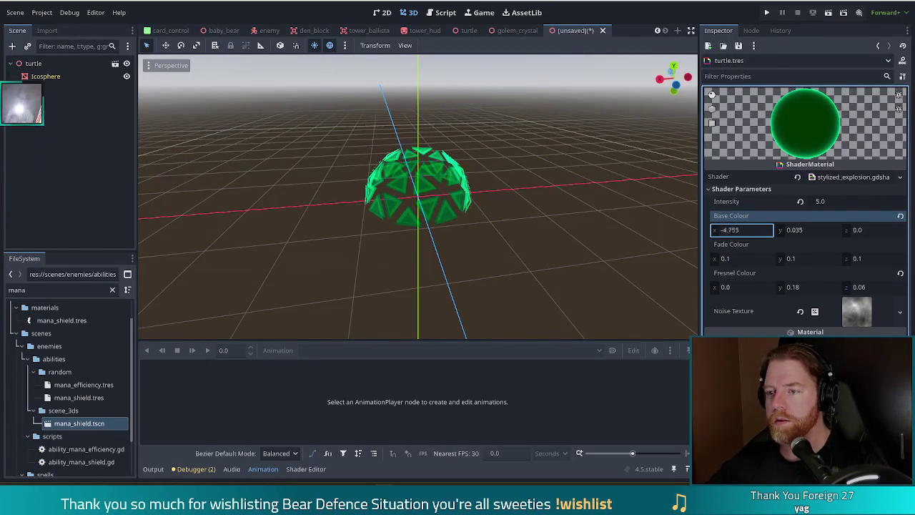
text(0)
Step: Set Fresnel Colour x to 0.055 and inspect the shield dome from new angles
mouse_move(725, 287)
mouse_down()
mouse_move(701, 290)
mouse_move(424, 209)
mouse_move(300, 188)
mouse_up()
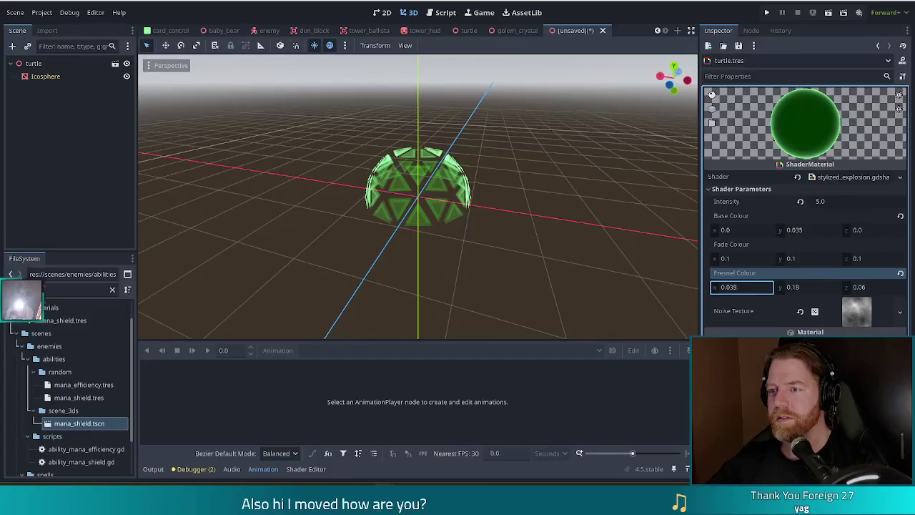
key(BackSpace)
mouse_move(666, 276)
mouse_down()
mouse_move(637, 245)
mouse_move(178, 236)
mouse_move(679, 235)
mouse_move(625, 240)
mouse_up()
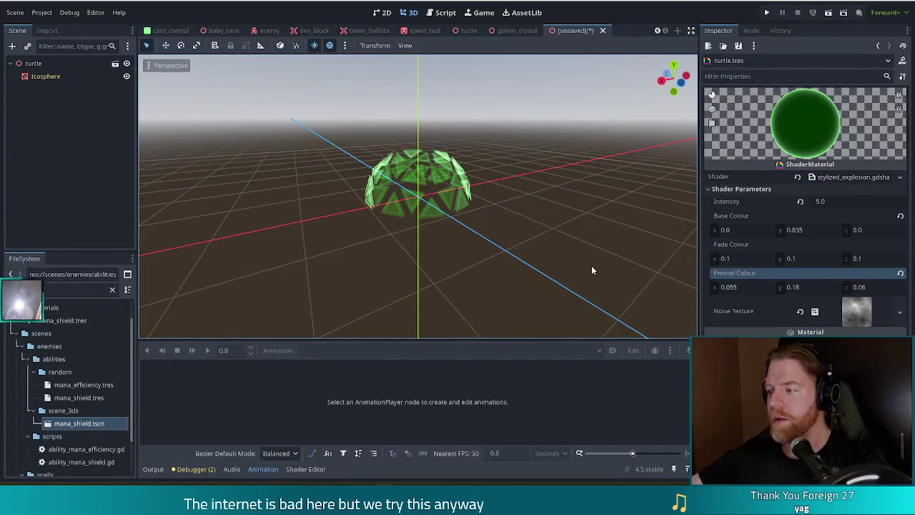
mouse_move(571, 263)
mouse_down()
mouse_move(492, 237)
mouse_move(376, 220)
mouse_move(297, 212)
mouse_move(273, 225)
mouse_move(641, 246)
mouse_move(655, 280)
mouse_move(356, 232)
mouse_move(377, 236)
mouse_up()
key(ctrl+s)
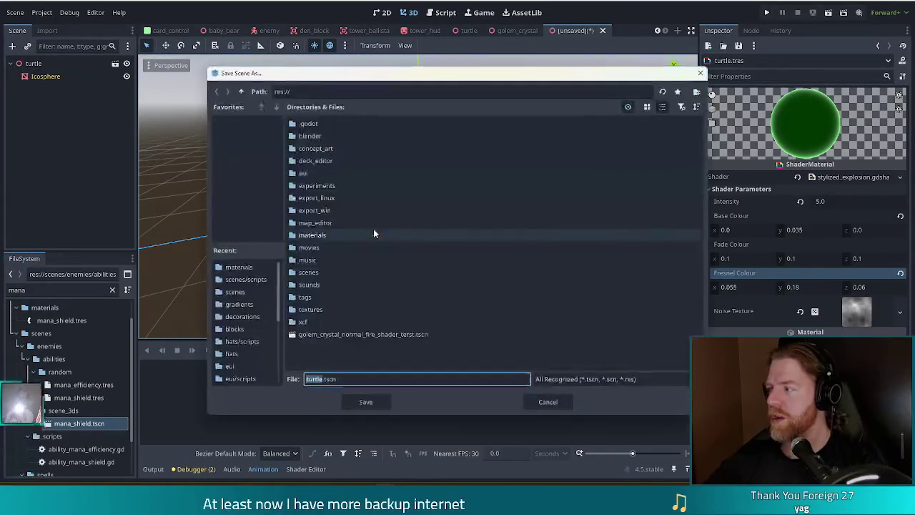
Step: Open mana_shield.tscn, then abandon duplicating it as 'turtle' since that file exists
click(548, 403)
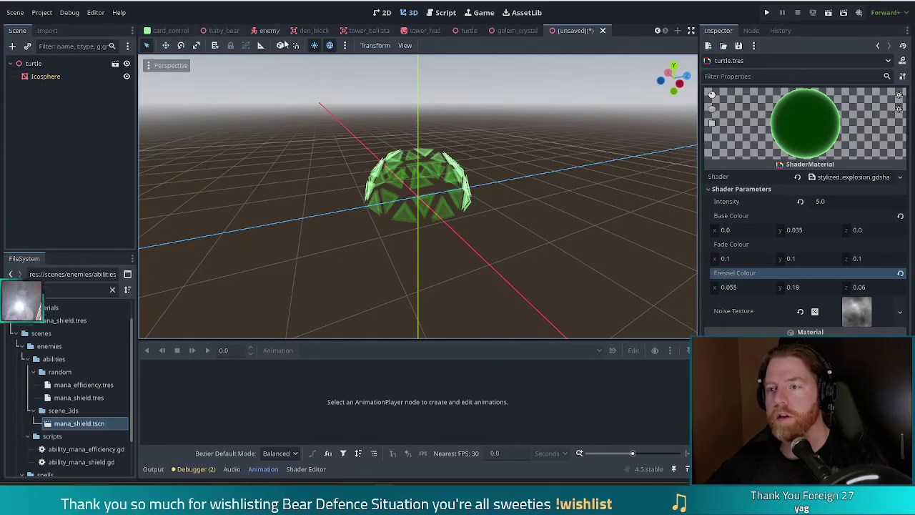
double_click(82, 423)
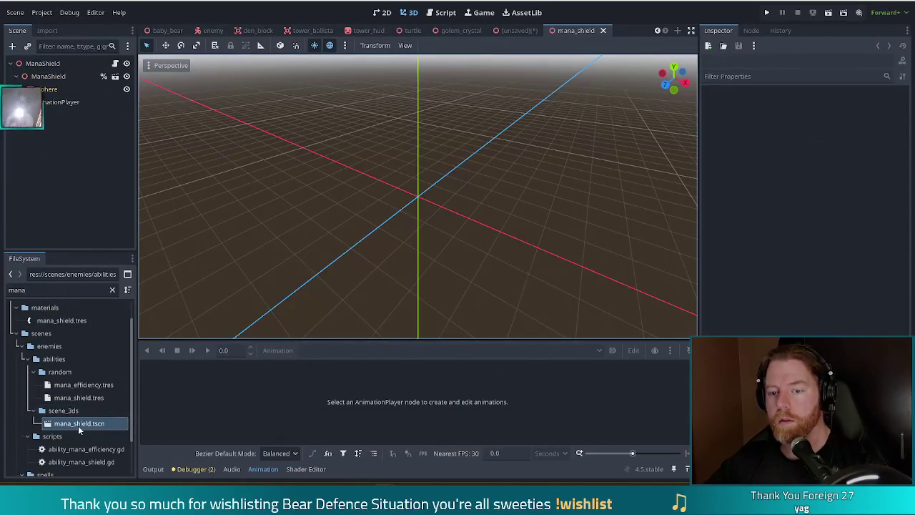
right_click(78, 425)
key(Escape)
key(ctrl+d)
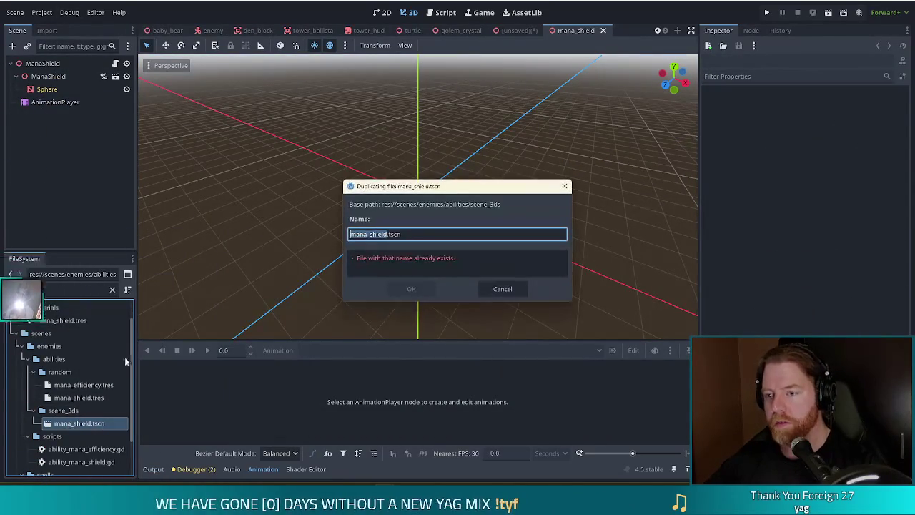
text(tu)
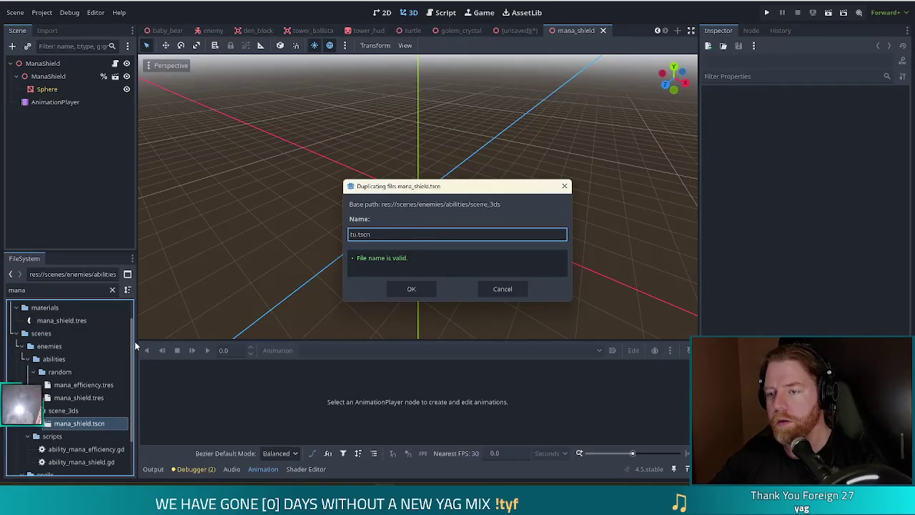
text(rtle)
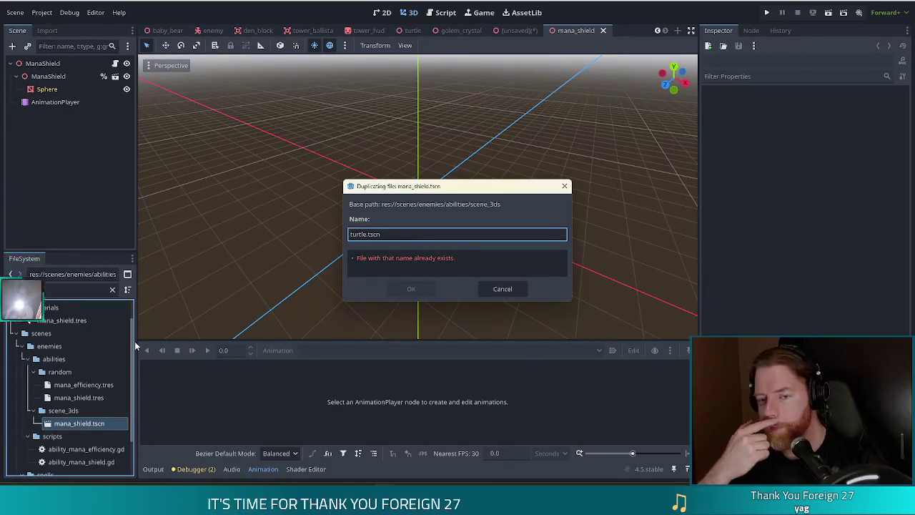
click(511, 288)
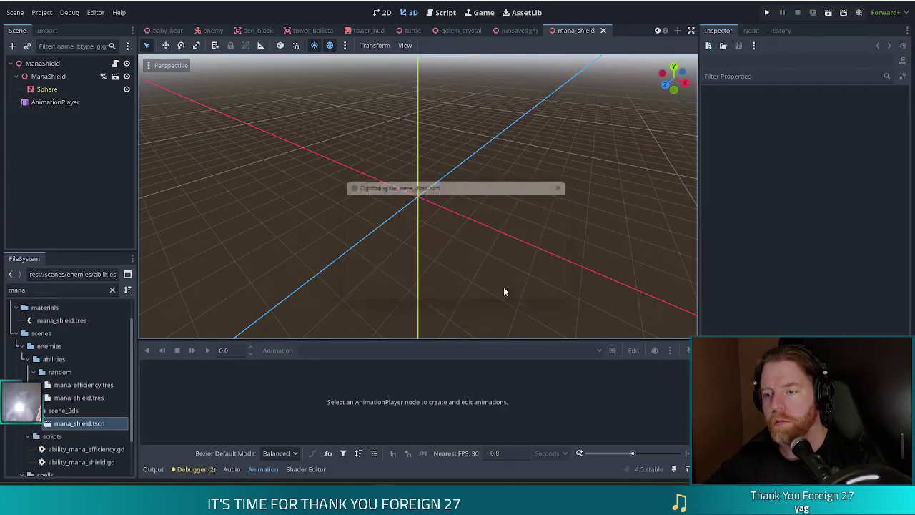
Step: Filter the FileSystem for 'turtle.t' and open the existing turtle.tscn
double_click(15, 289)
text(tu)
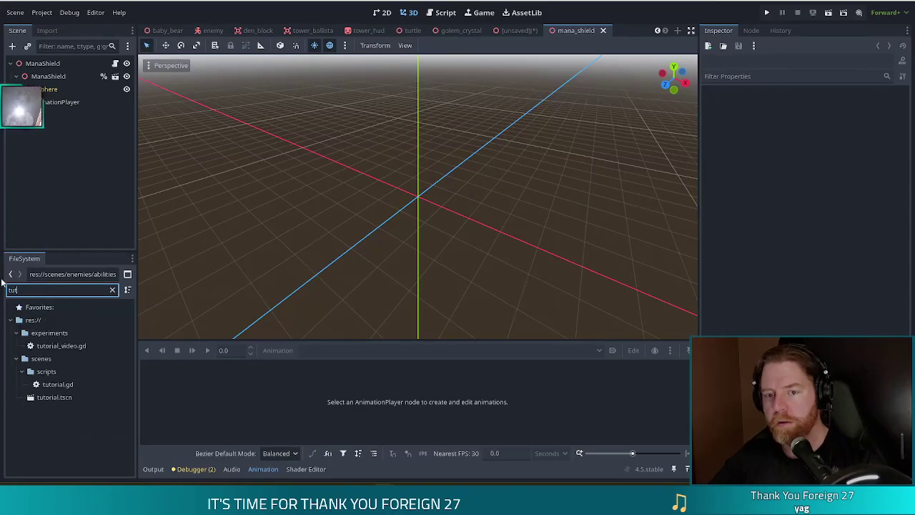
text(rtle)
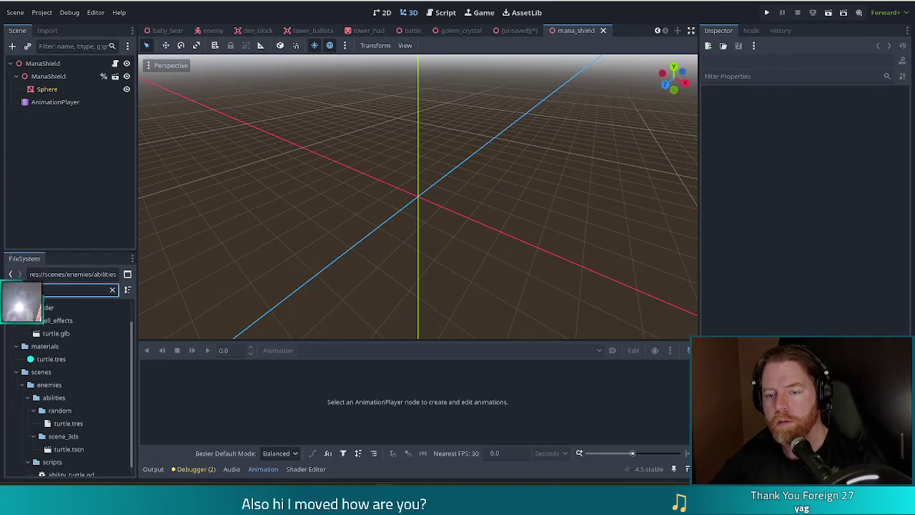
text(.t)
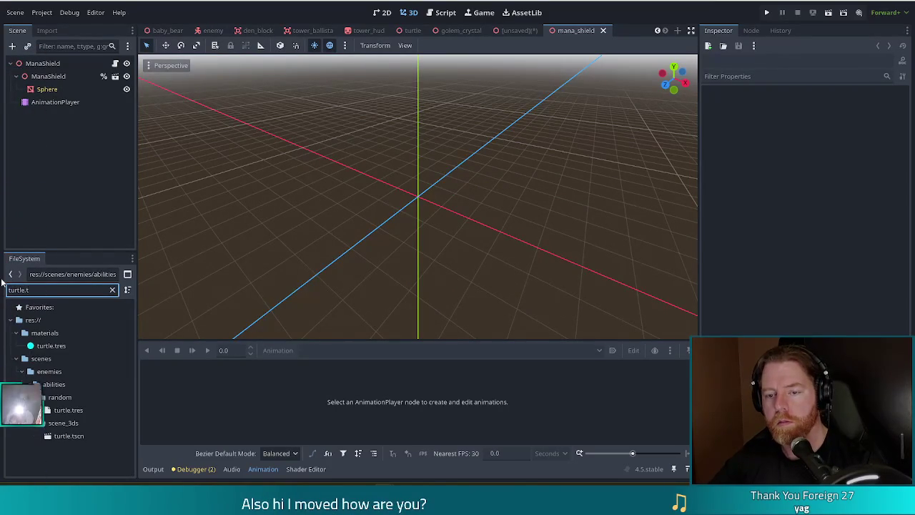
double_click(70, 436)
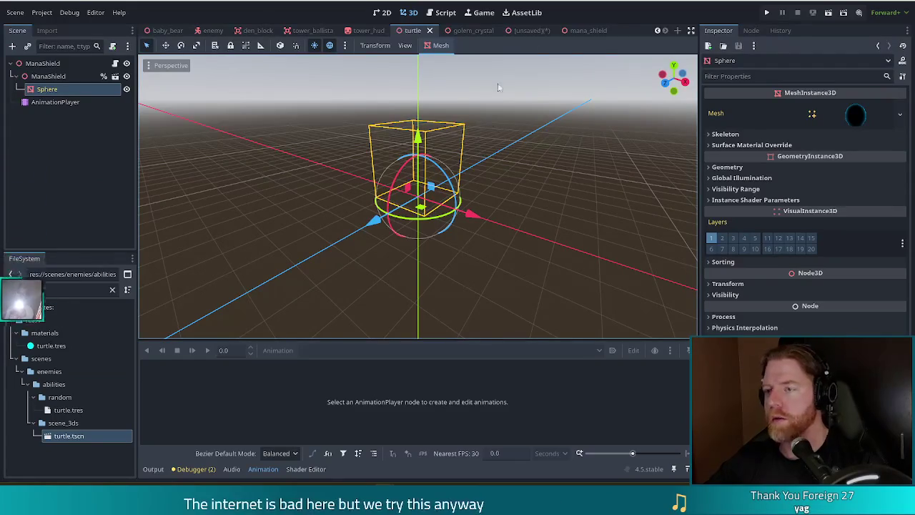
Step: Close mana_shield and paste the turtle node under the ManaShield root as its first child
click(579, 31)
click(603, 31)
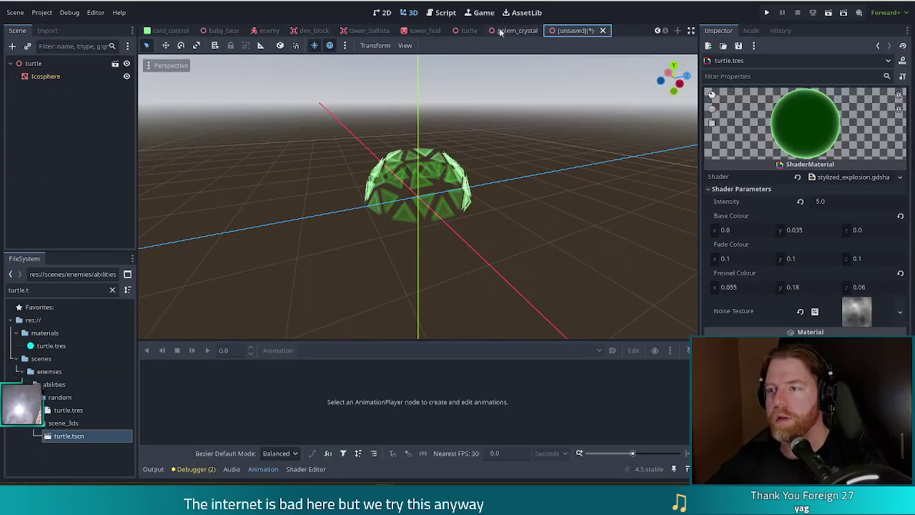
click(33, 63)
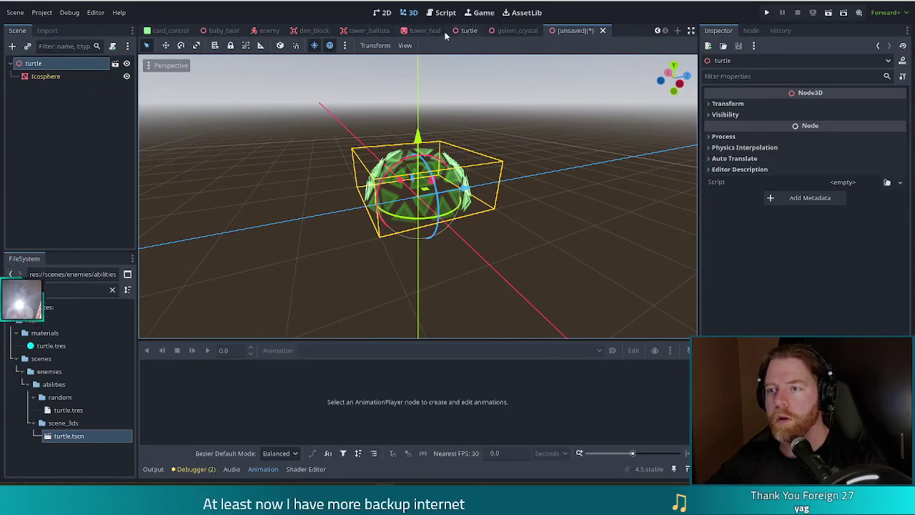
click(470, 31)
click(43, 64)
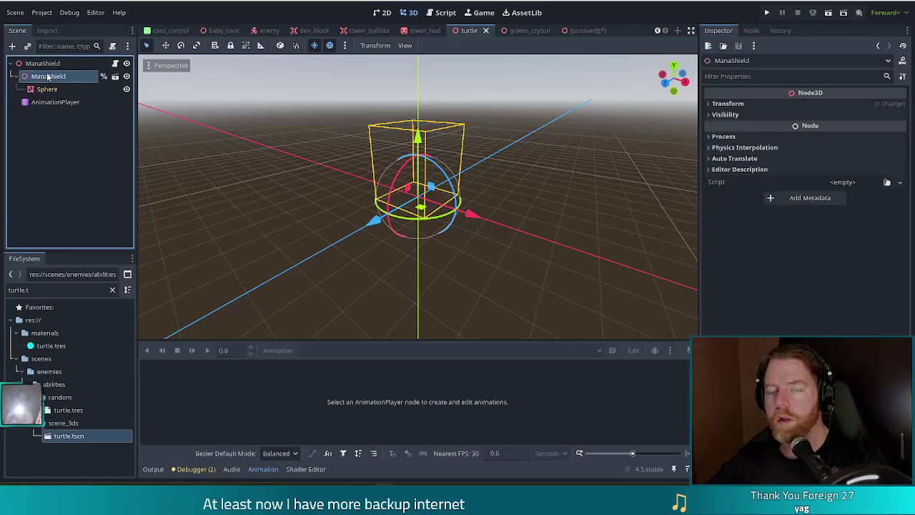
key(ctrl+v)
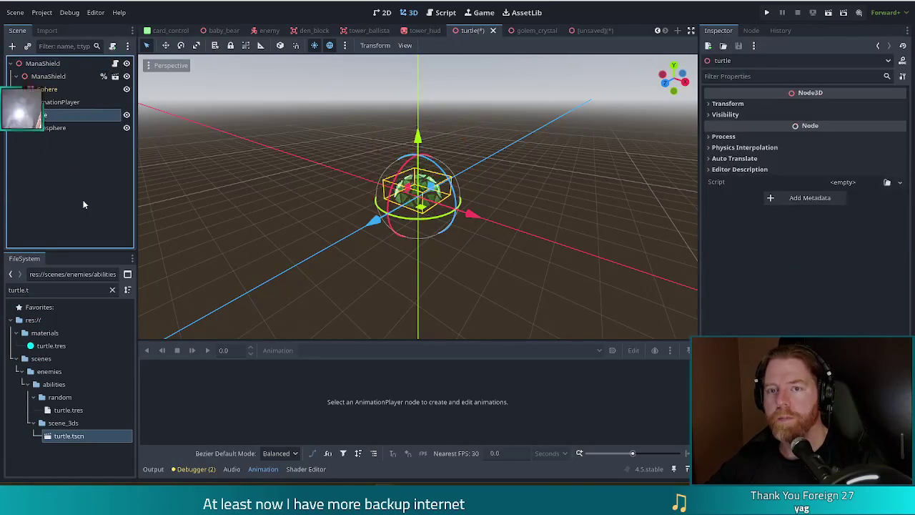
drag(40, 114, 43, 72)
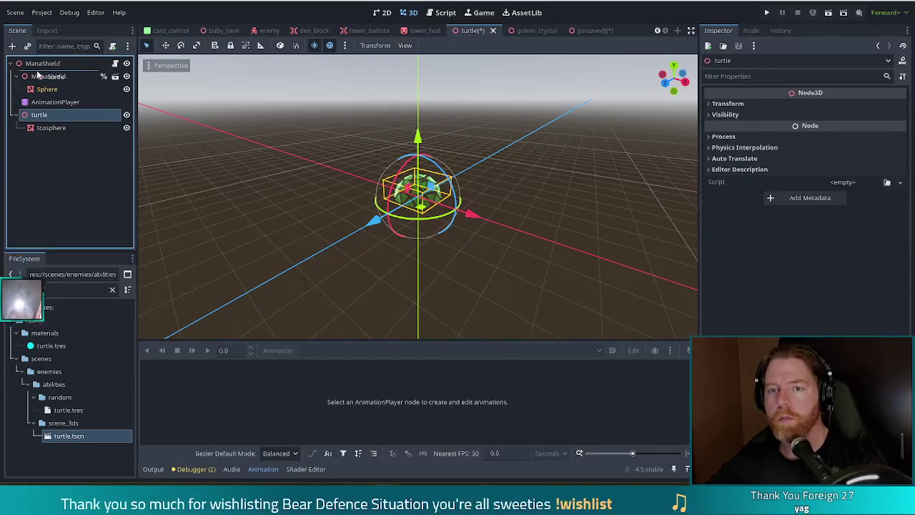
Step: Select the Icosphere, then the AnimationPlayer, and bring up its animation list
click(52, 89)
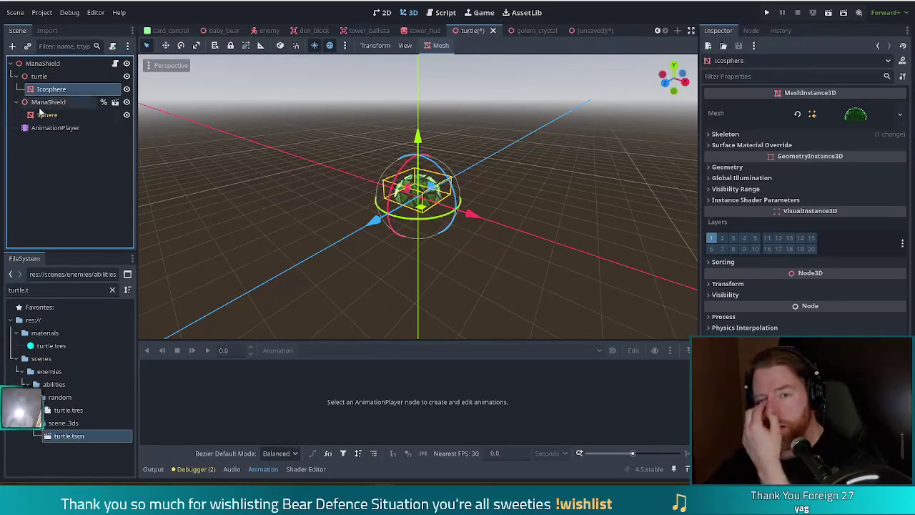
click(60, 127)
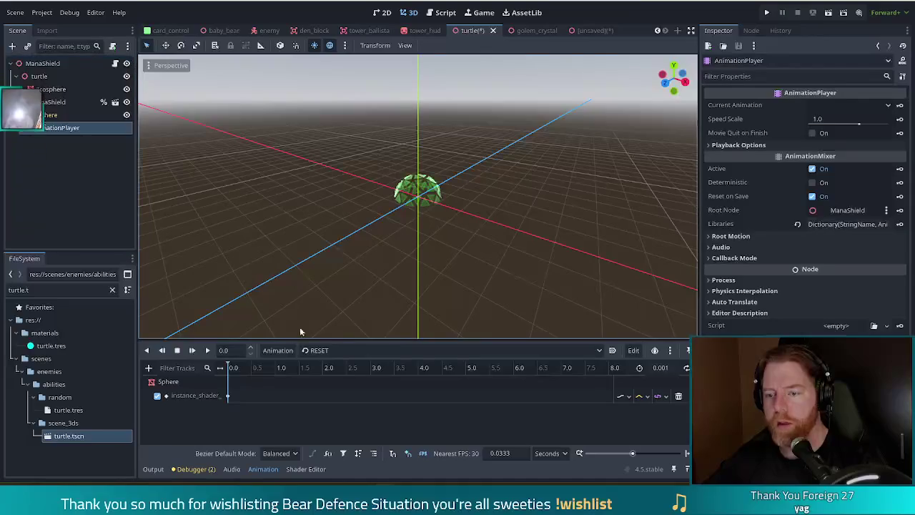
click(348, 352)
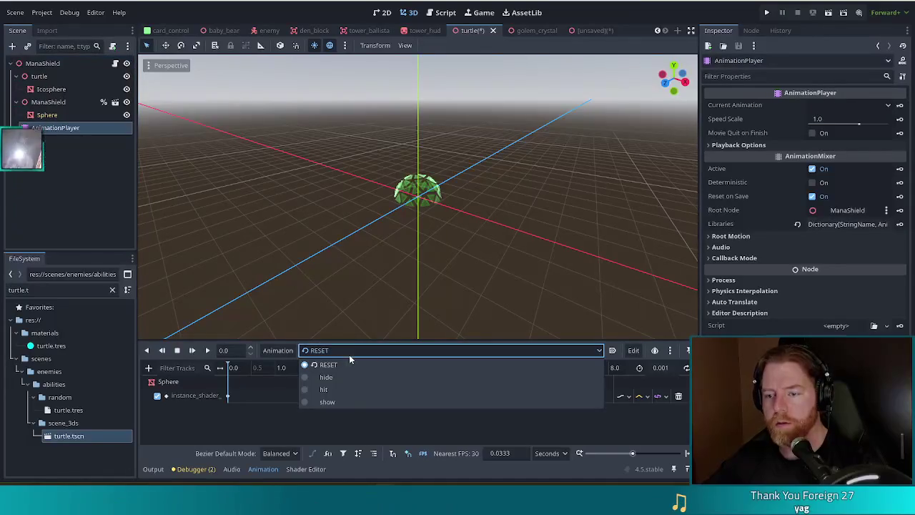
Step: Load the 'show' animation and drag the cat-photo browser window aside
click(330, 405)
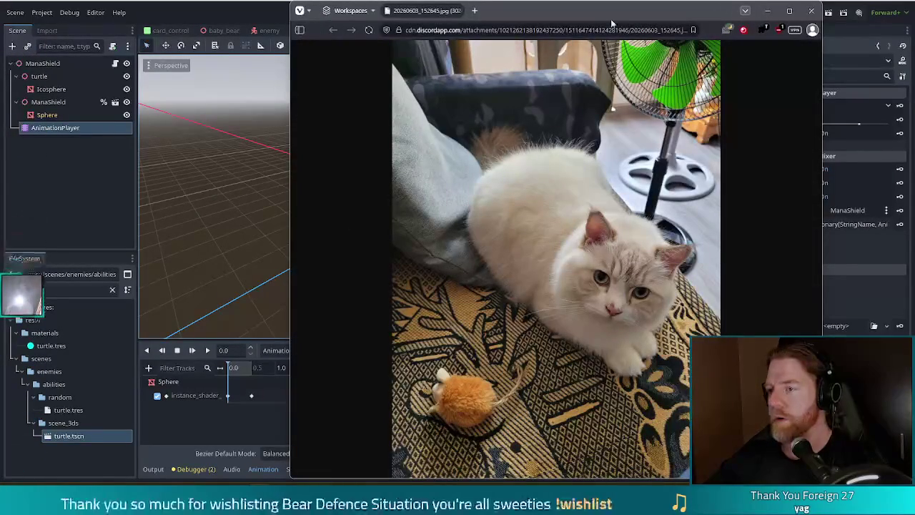
drag(611, 18, 453, 14)
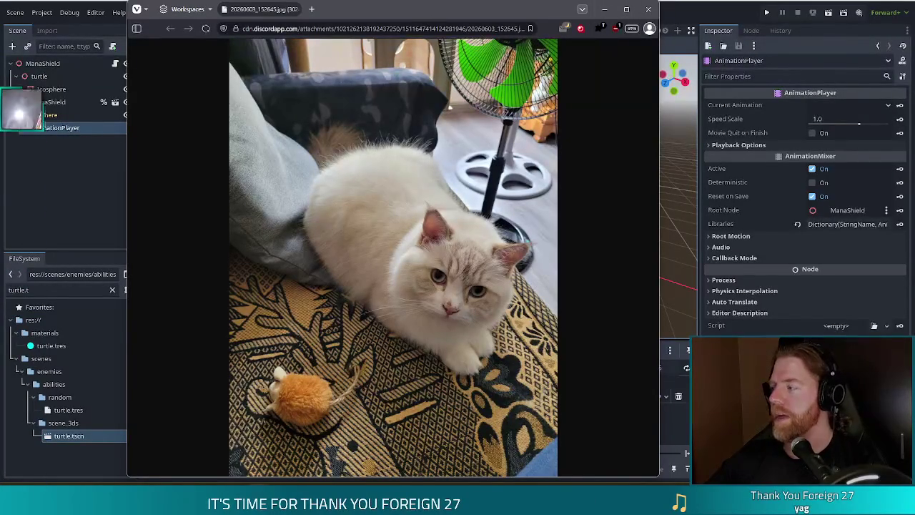
Step: Switch to the second cat photo tab, then close the browser to return to Godot
mouse_move(339, 11)
mouse_down()
mouse_move(292, 11)
mouse_move(314, 10)
mouse_up()
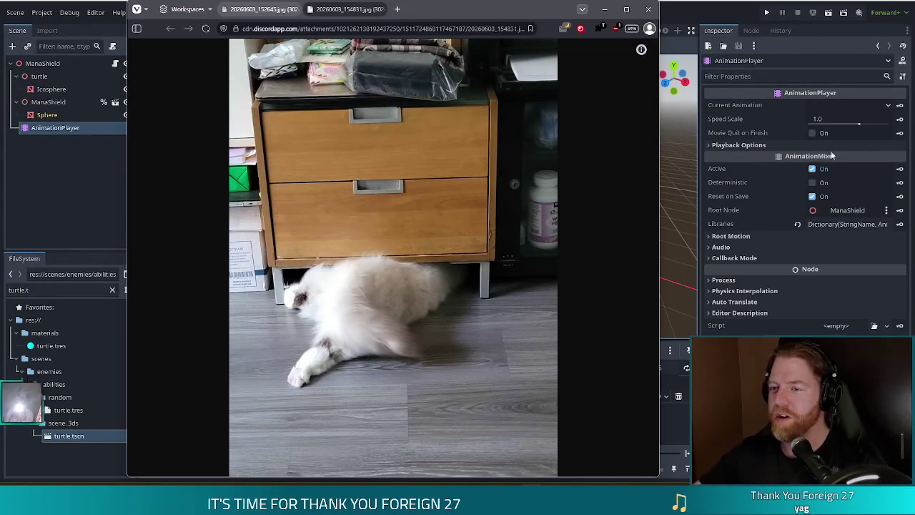
mouse_move(840, 158)
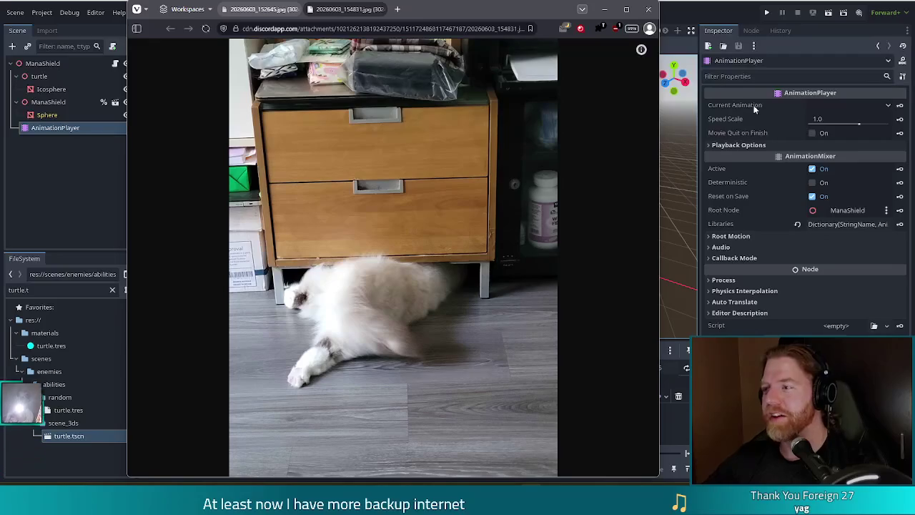
click(647, 12)
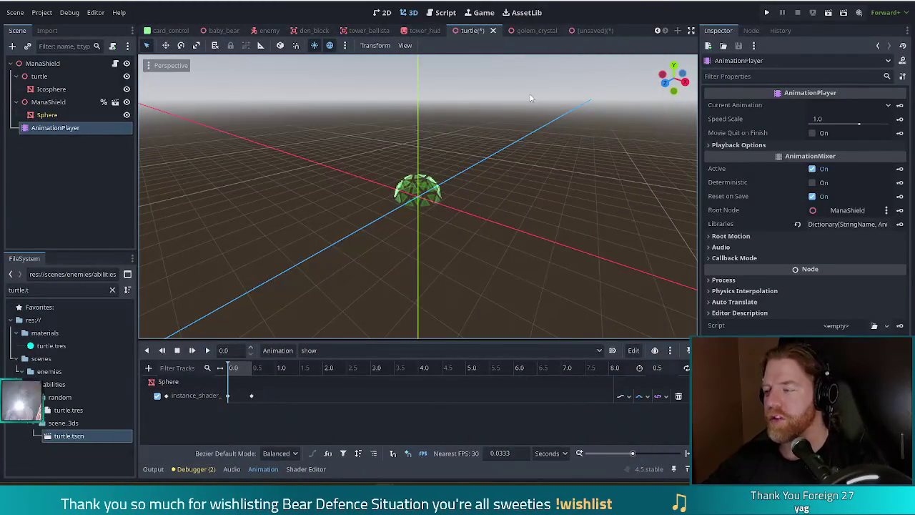
Step: Save the turtle scene and widen the track names to read the full alpha_mult path
scroll(465, 233, up, 5)
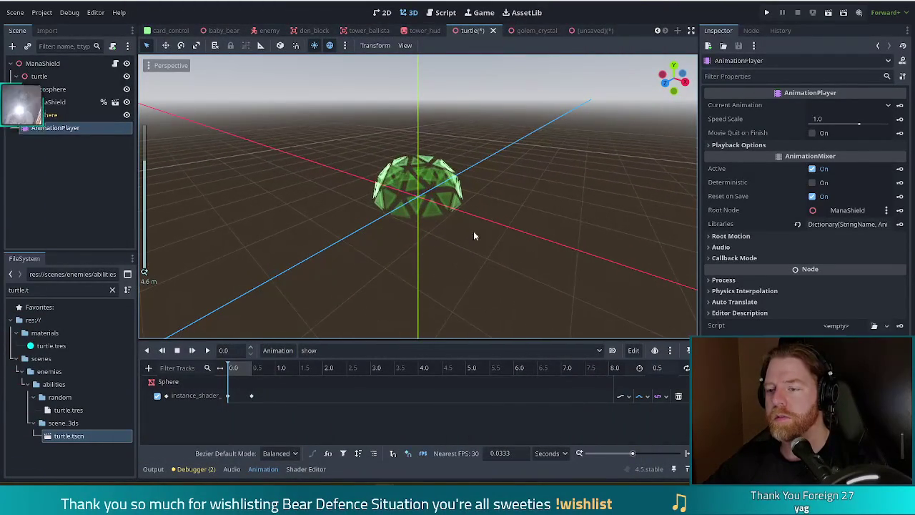
key(ctrl+s)
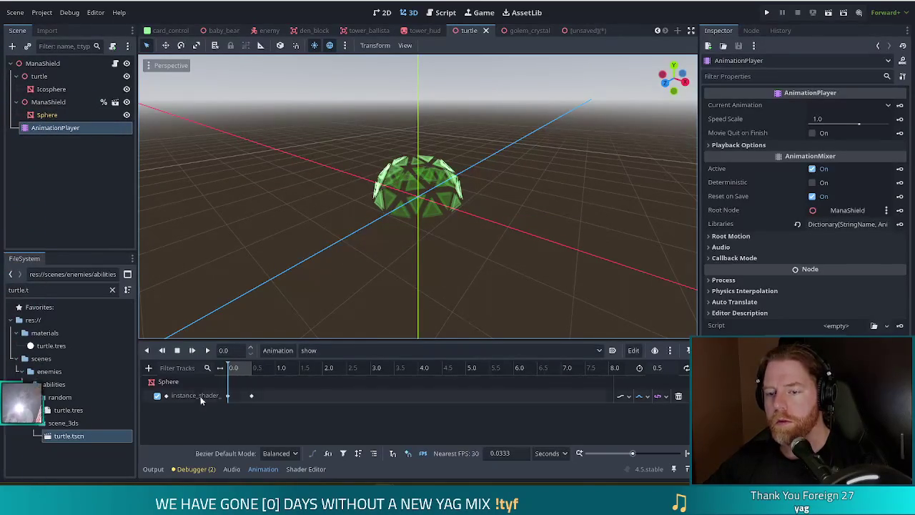
click(174, 384)
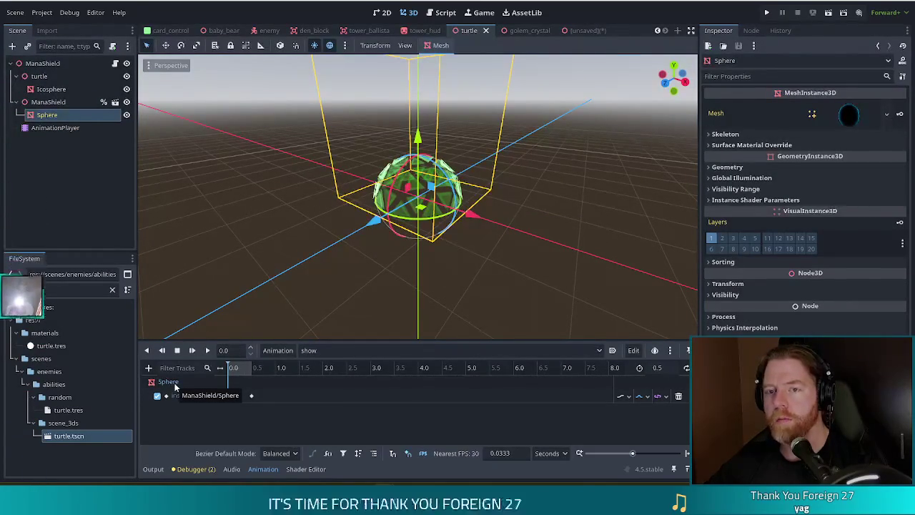
double_click(208, 396)
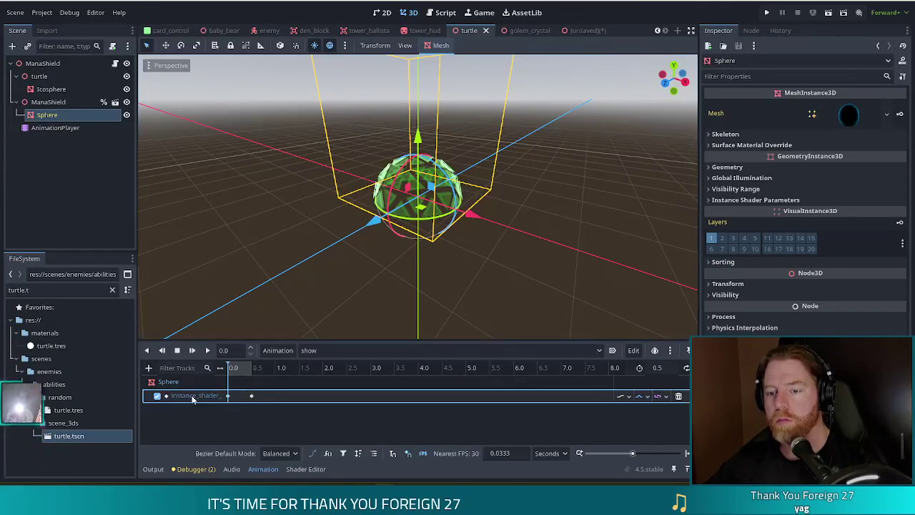
click(184, 393)
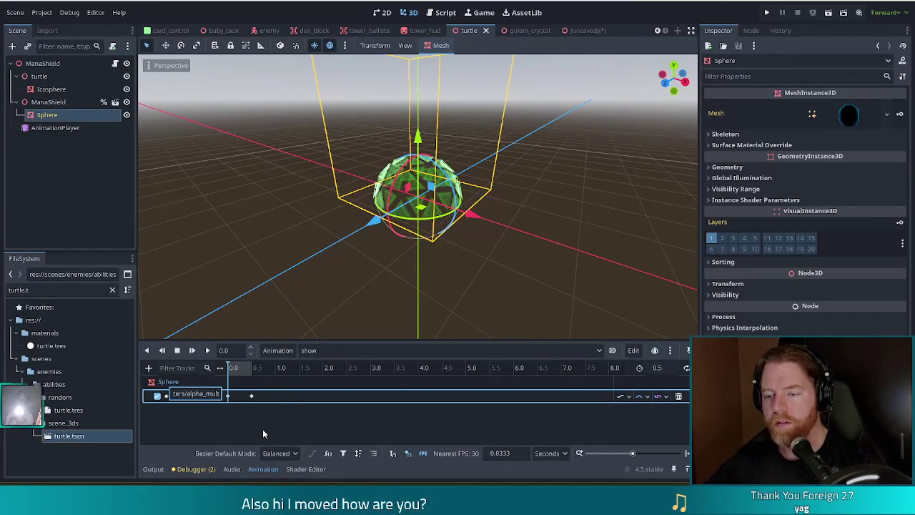
key(Return)
mouse_move(218, 370)
mouse_down()
mouse_move(343, 367)
mouse_move(322, 368)
mouse_up()
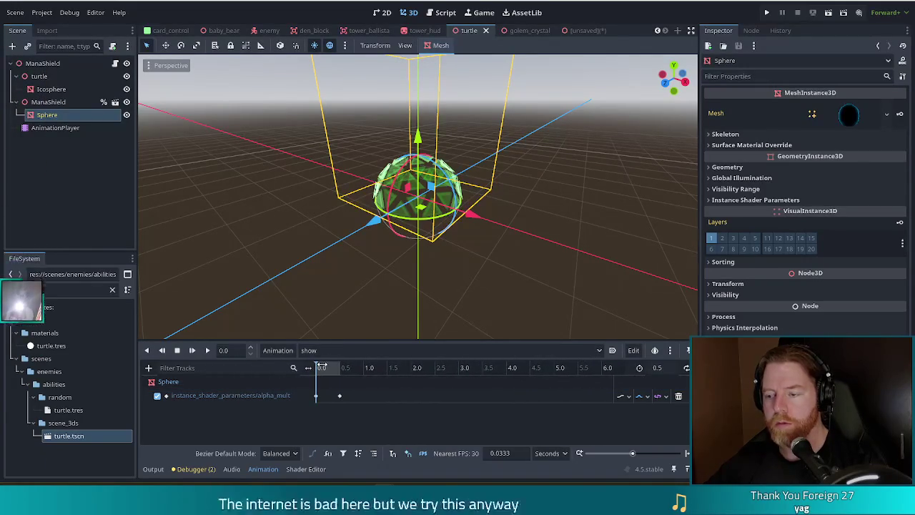
Step: Replace ManaShield/Sphere in the show animation's alpha_mult track path with the turtle's Icosphere
double_click(242, 395)
drag(215, 394, 171, 394)
click(216, 394)
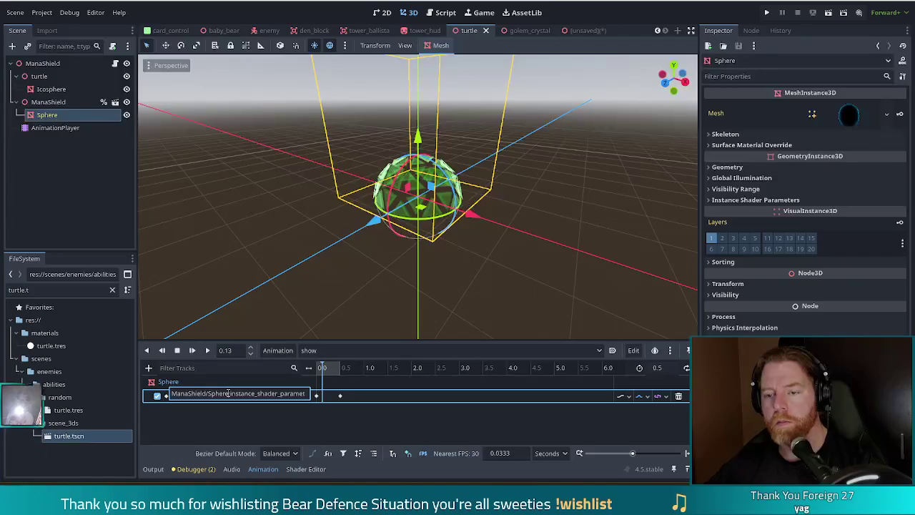
drag(226, 393, 158, 386)
text(turt)
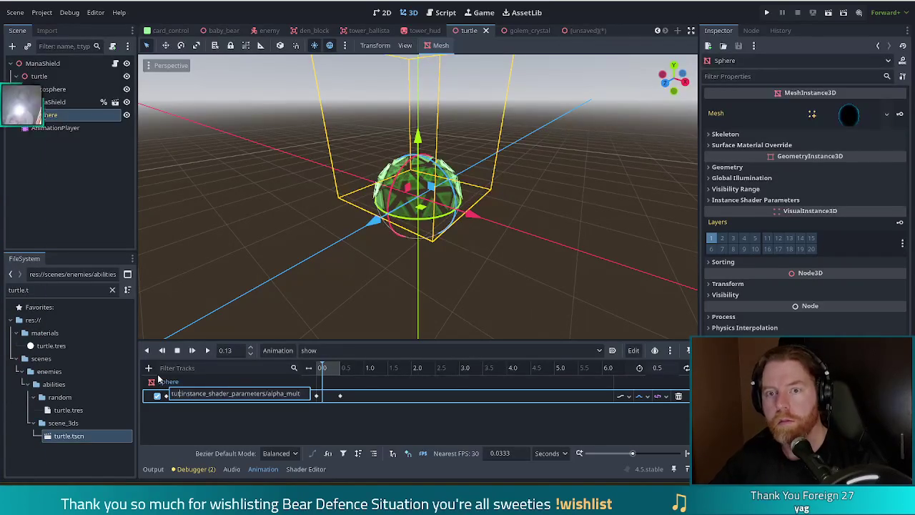
text(le)
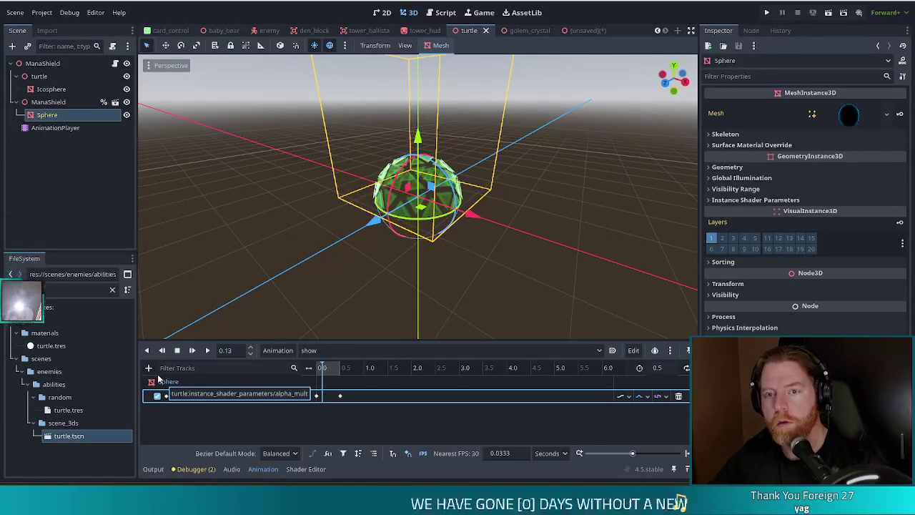
text(Icosphere)
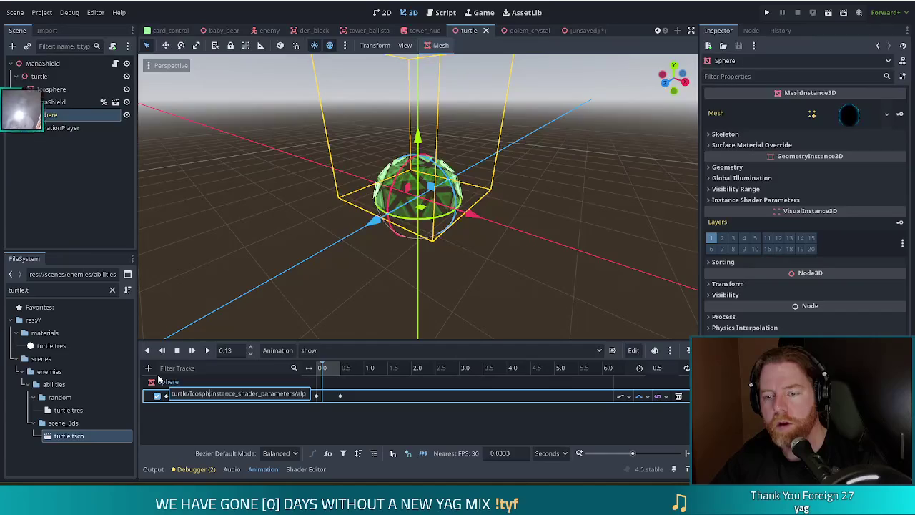
key(Return)
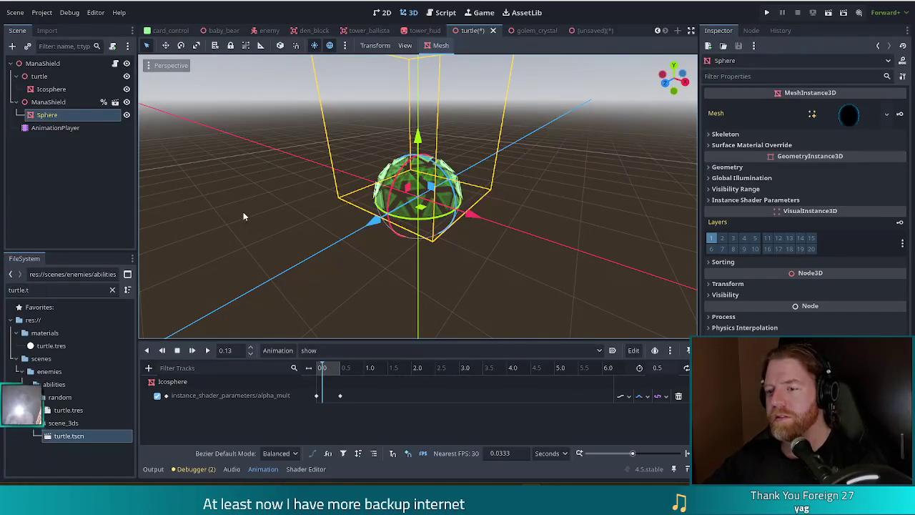
mouse_move(522, 216)
mouse_down()
mouse_move(557, 213)
mouse_move(522, 209)
mouse_up()
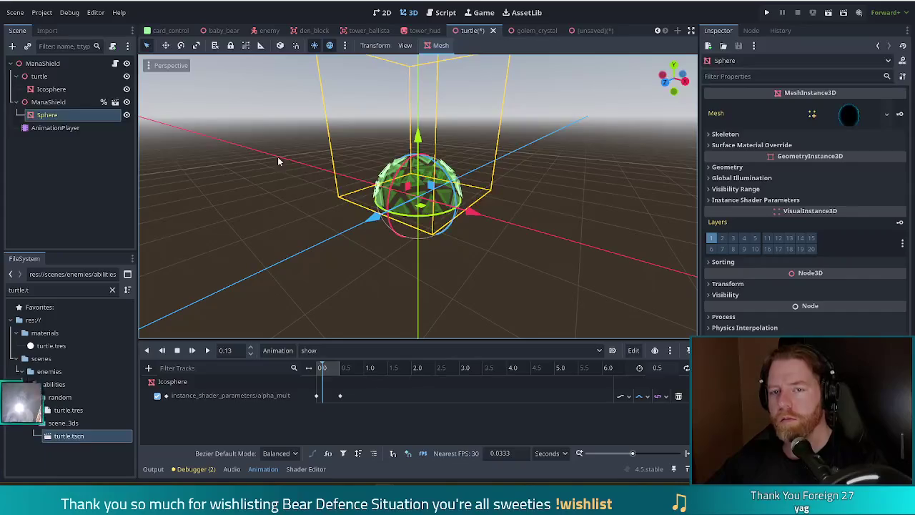
click(51, 103)
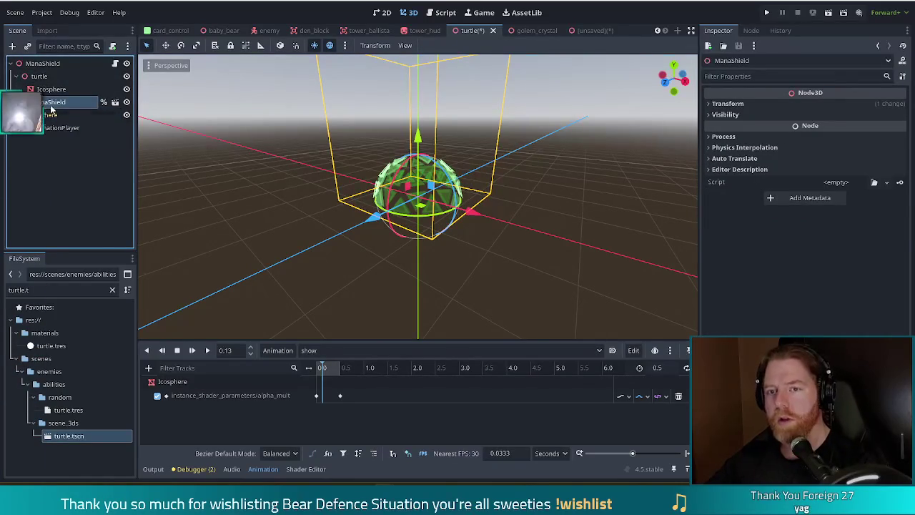
Step: In the hide animation, retarget the alpha_mult track from ManaShield/Sphere to turtle/Icosphere
click(357, 350)
click(328, 377)
click(329, 352)
click(327, 385)
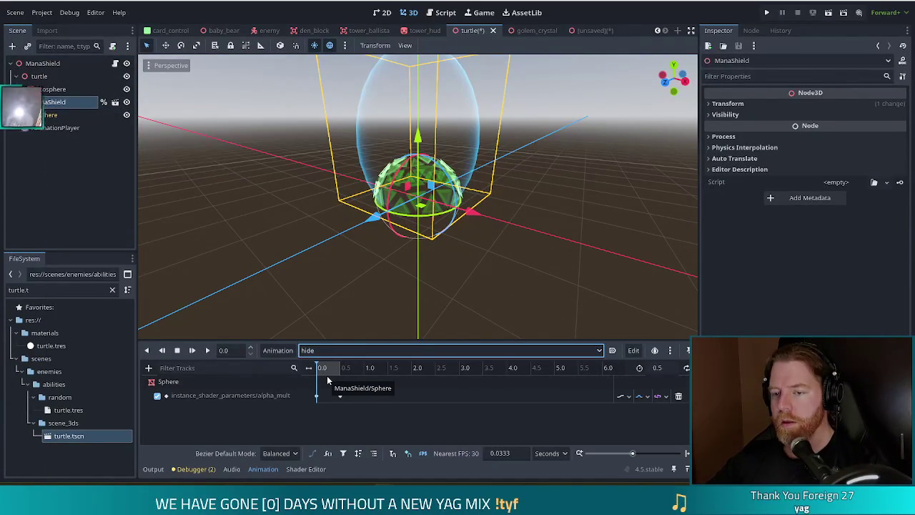
double_click(246, 395)
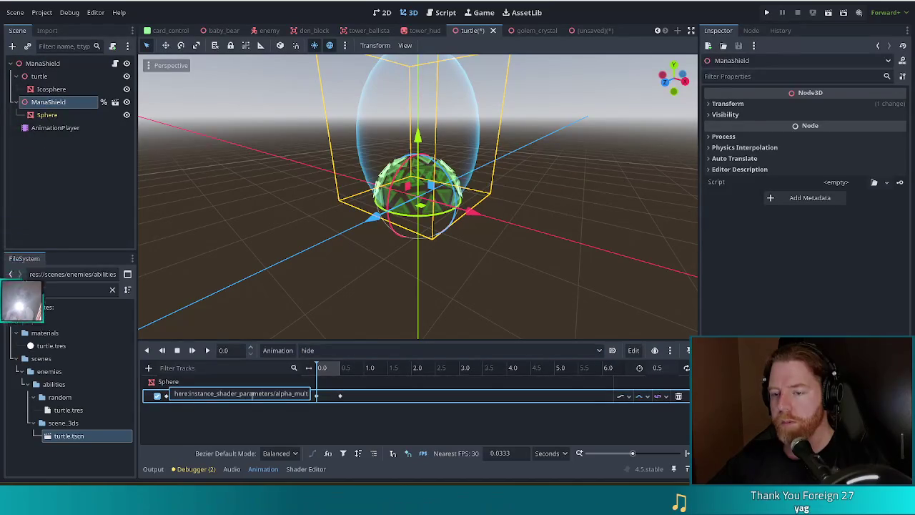
drag(209, 395, 123, 395)
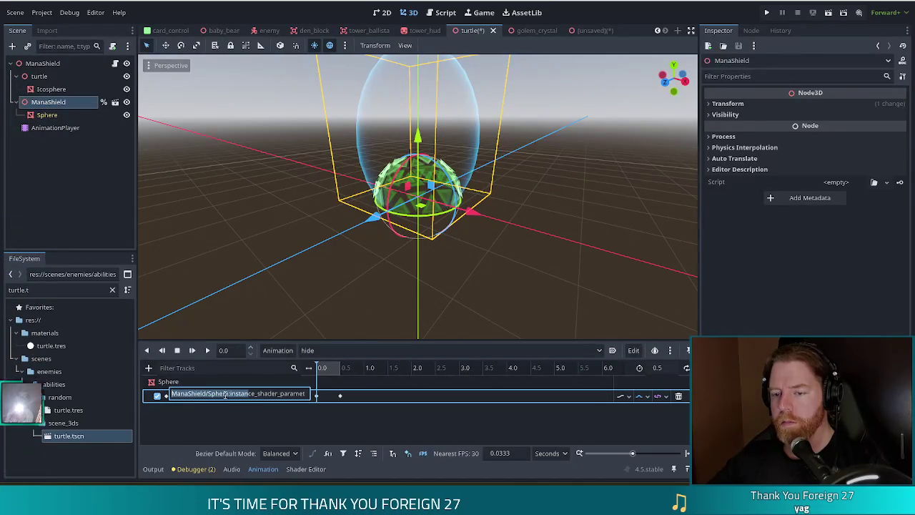
drag(228, 395, 170, 395)
text(turtle/Icospher)
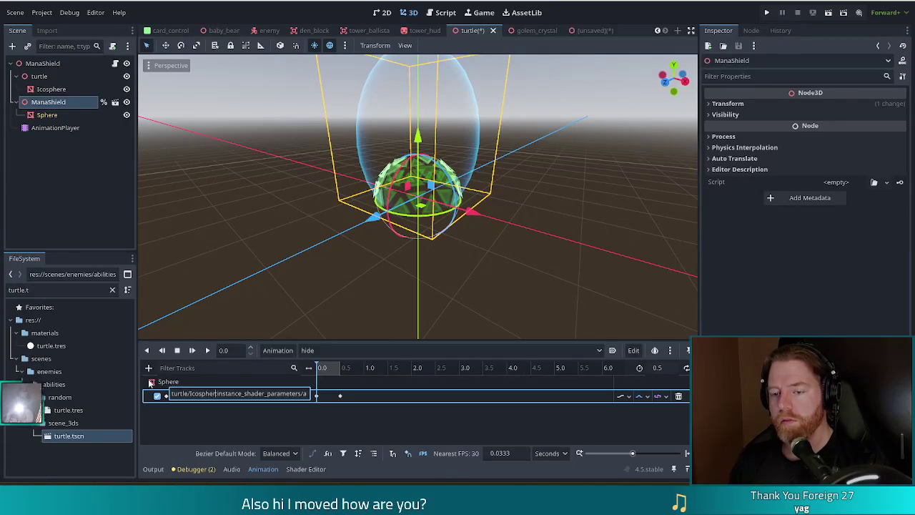
text(e)
key(Return)
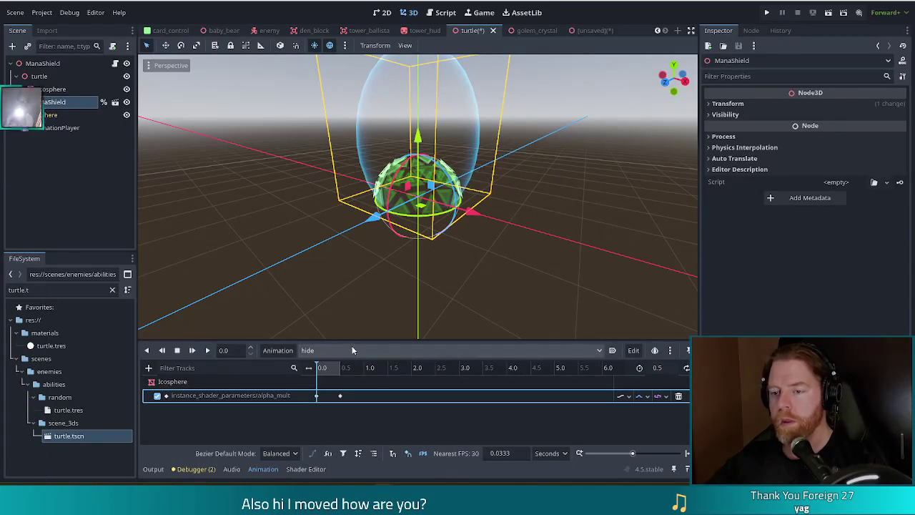
Step: Switch to the RESET animation and point its alpha_mult track at turtle/Icosphere too
click(352, 349)
click(318, 364)
double_click(218, 394)
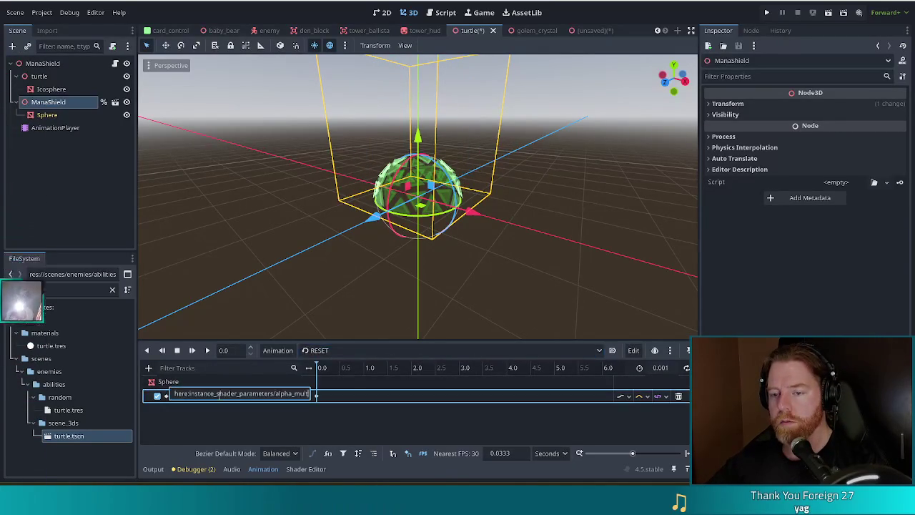
key(Home)
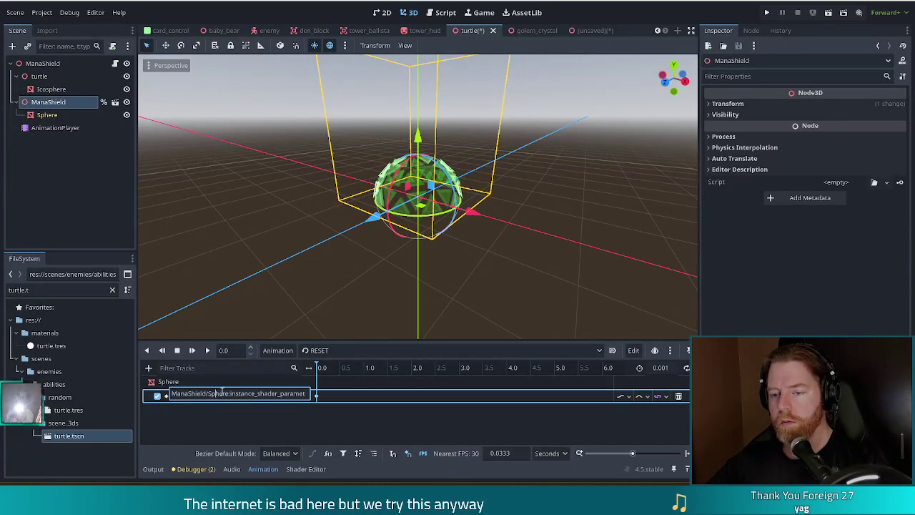
double_click(225, 393)
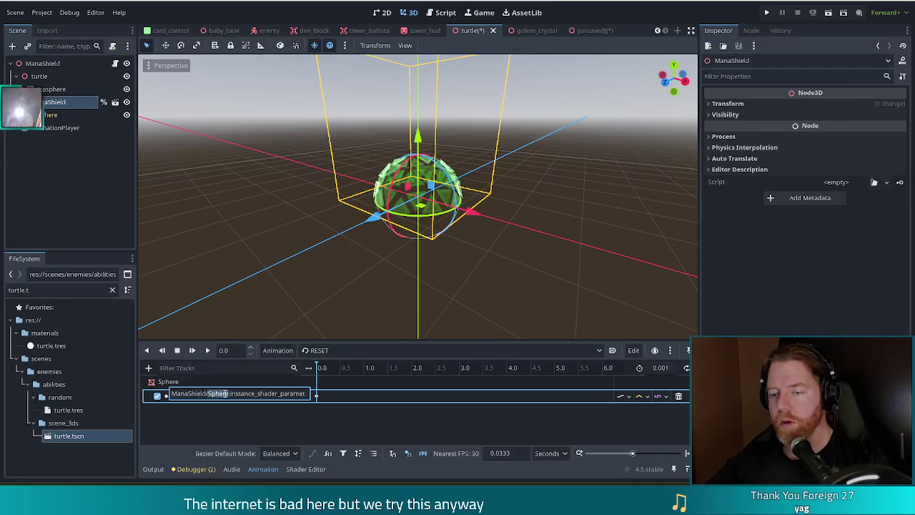
key(shift+Home)
text(turtle/Icosphere)
key(Return)
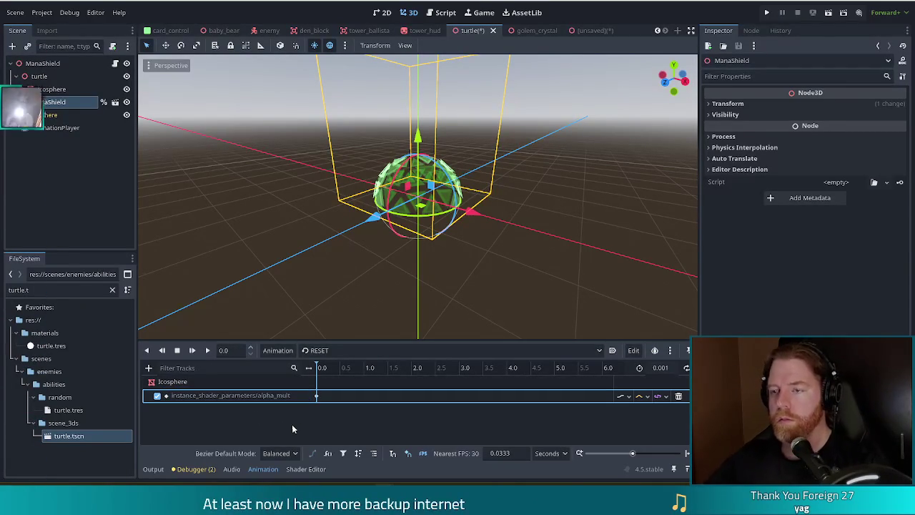
mouse_move(316, 302)
mouse_down()
mouse_move(564, 260)
mouse_move(556, 289)
mouse_move(433, 274)
mouse_up()
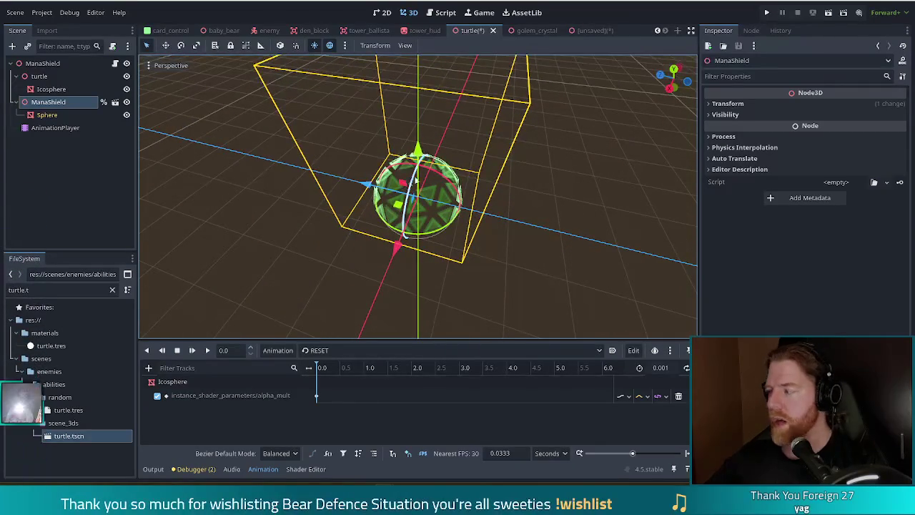
Step: Delete the inner ManaShield node, confirm the removal, and save turtle.tscn
mouse_move(568, 265)
mouse_down()
mouse_move(567, 241)
mouse_move(607, 207)
mouse_move(475, 232)
mouse_up()
click(61, 169)
click(46, 102)
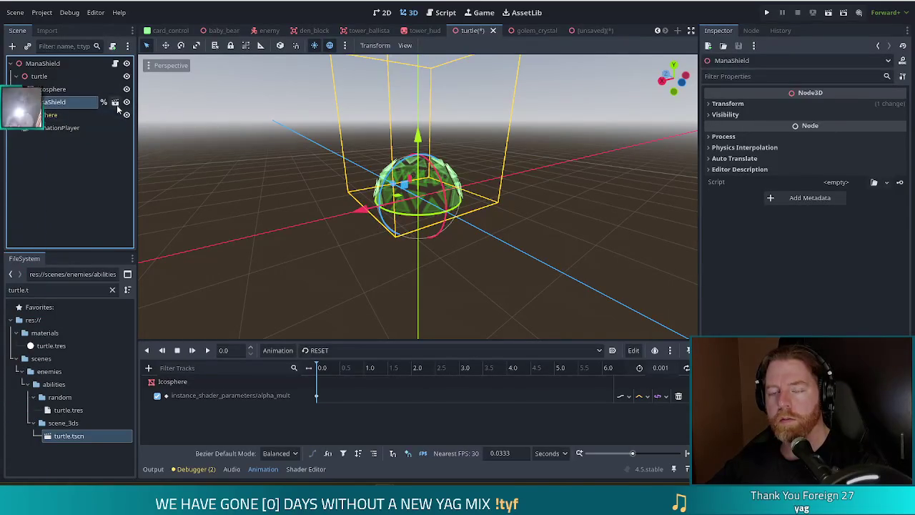
key(Delete)
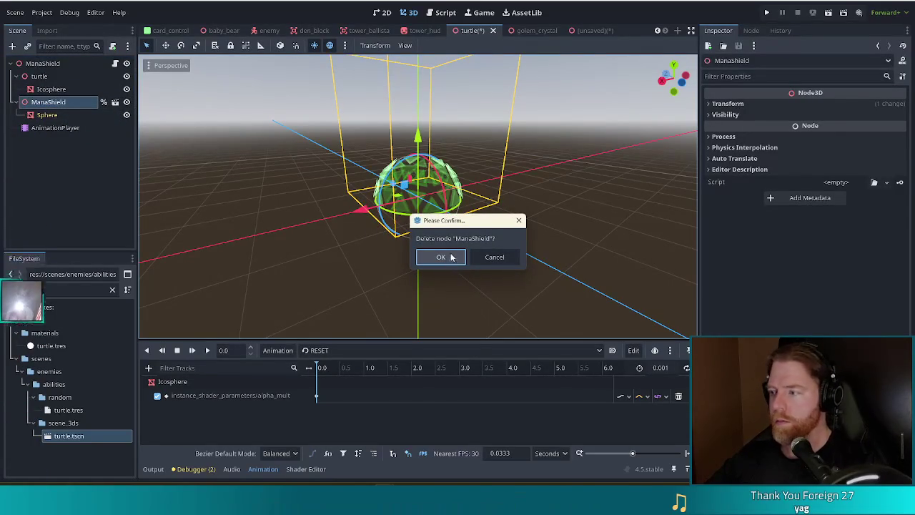
click(451, 258)
drag(510, 219, 512, 248)
key(ctrl+s)
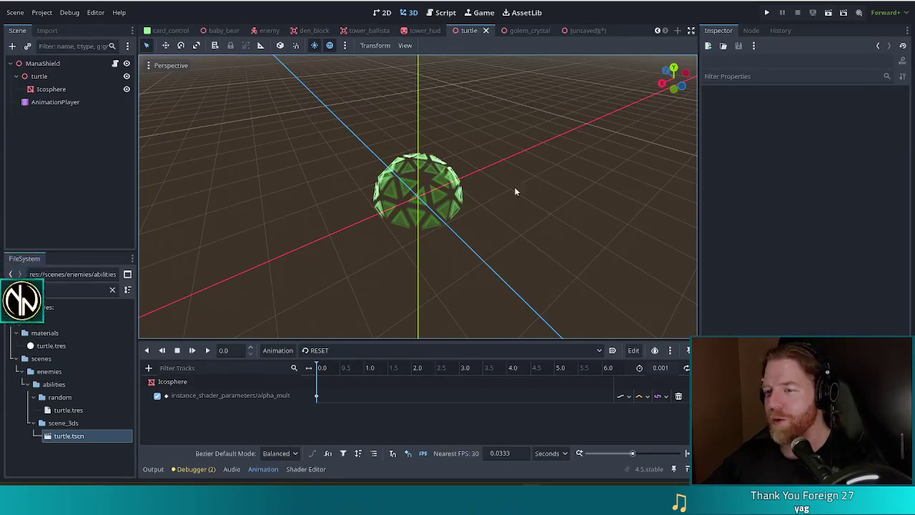
Step: Save turtle.tscn and launch the project in a debug window via Run Project
drag(502, 169, 537, 254)
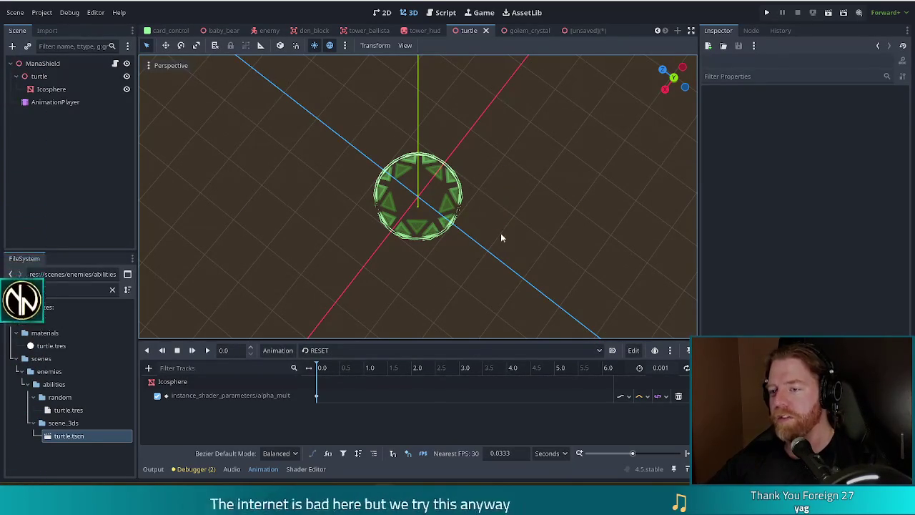
mouse_move(543, 201)
mouse_down()
mouse_move(501, 151)
mouse_move(516, 140)
mouse_up()
key(ctrl+s)
click(768, 12)
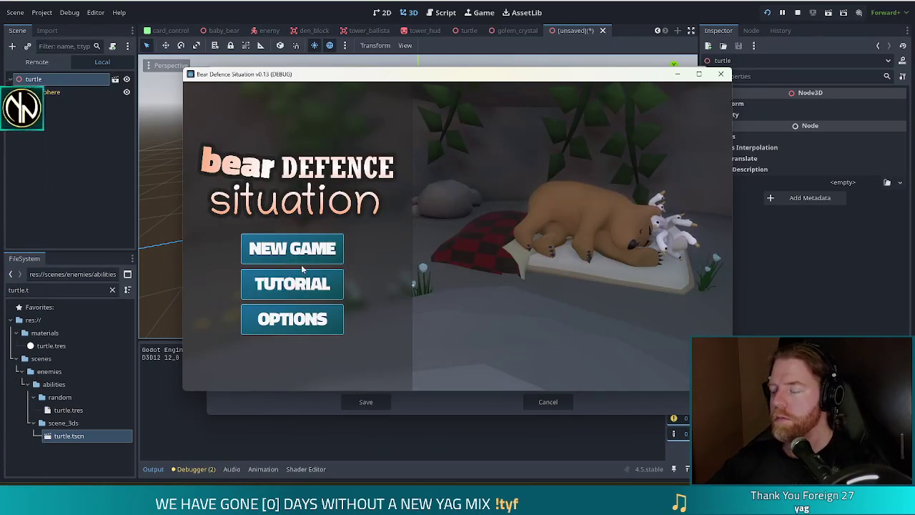
Step: Start a new game and briefly visit the bear's shop
click(307, 257)
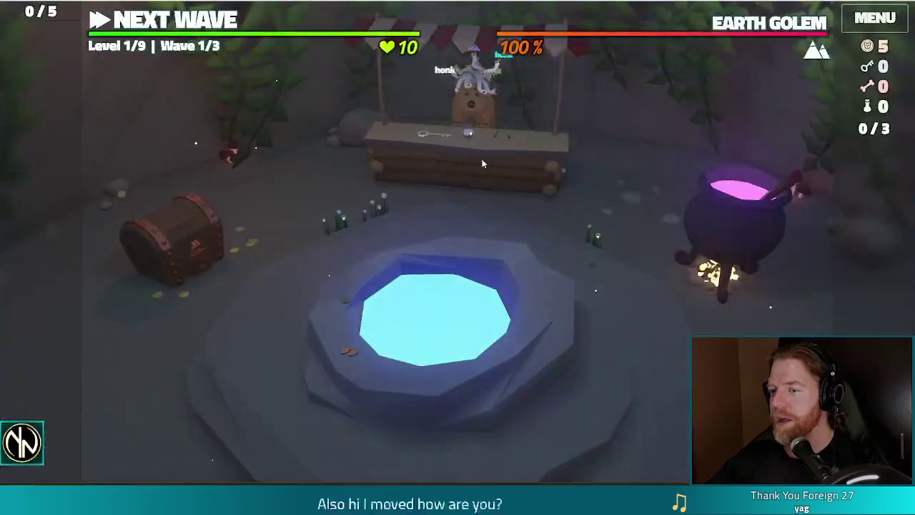
click(375, 186)
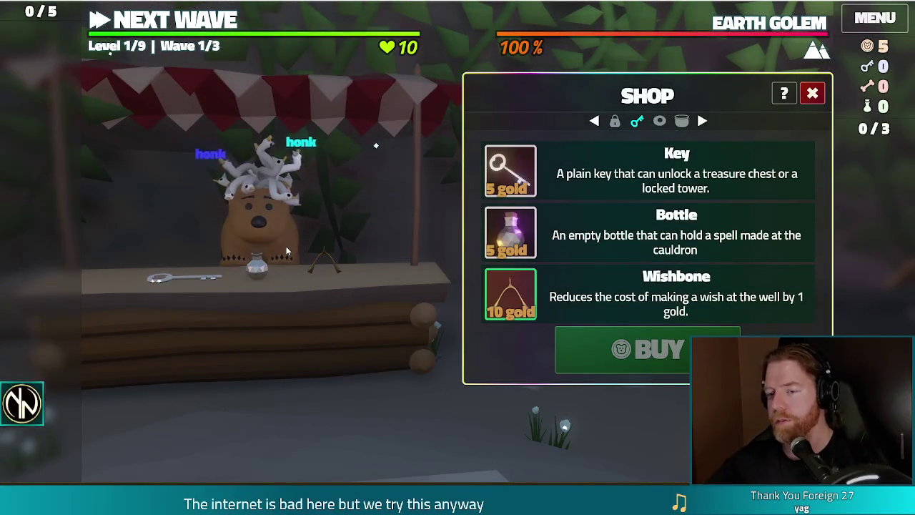
click(283, 234)
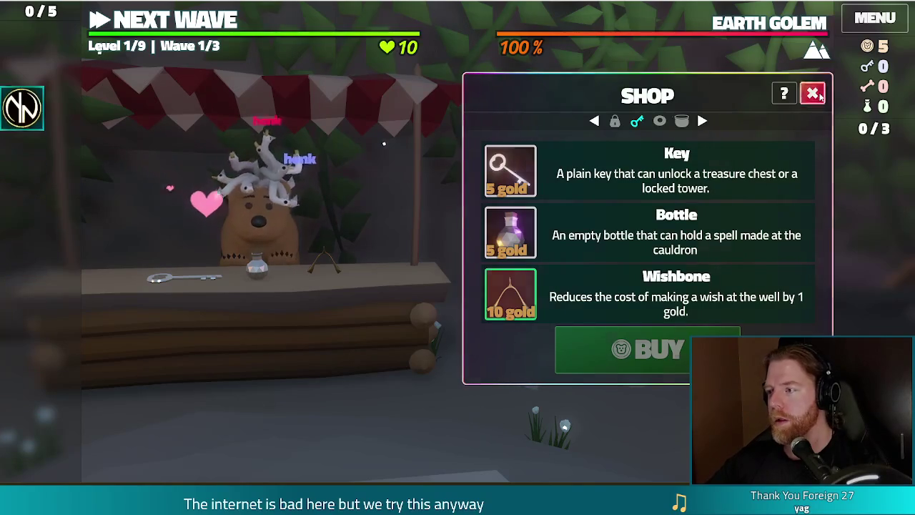
click(813, 94)
Step: Throw 5 gold into the wishing well and take the Crazy Eights wish
click(504, 287)
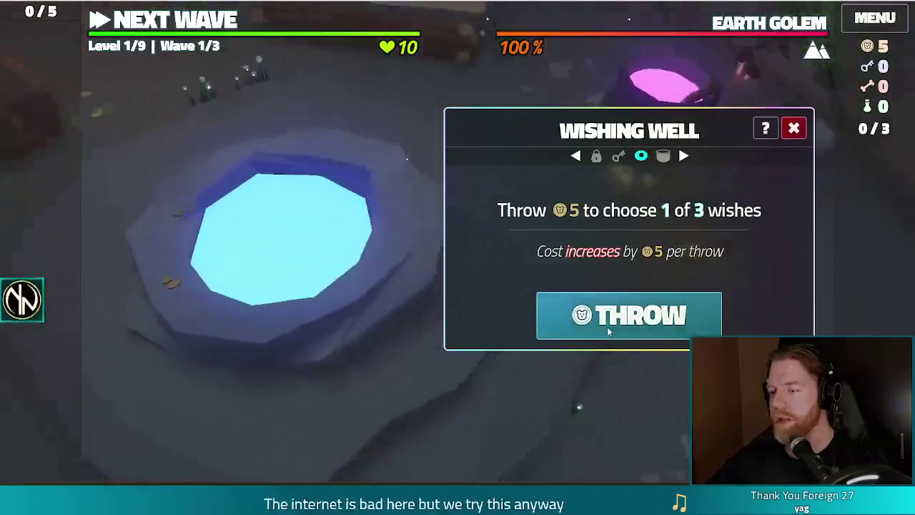
click(621, 325)
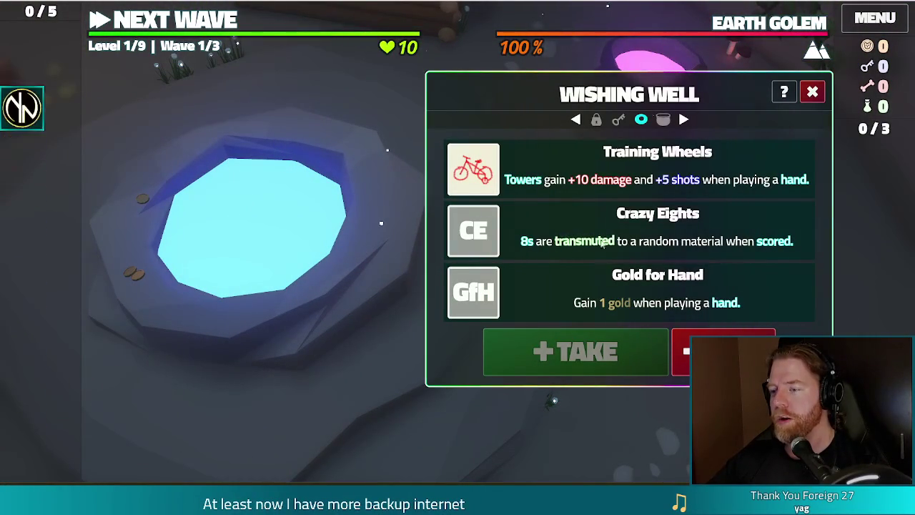
click(569, 223)
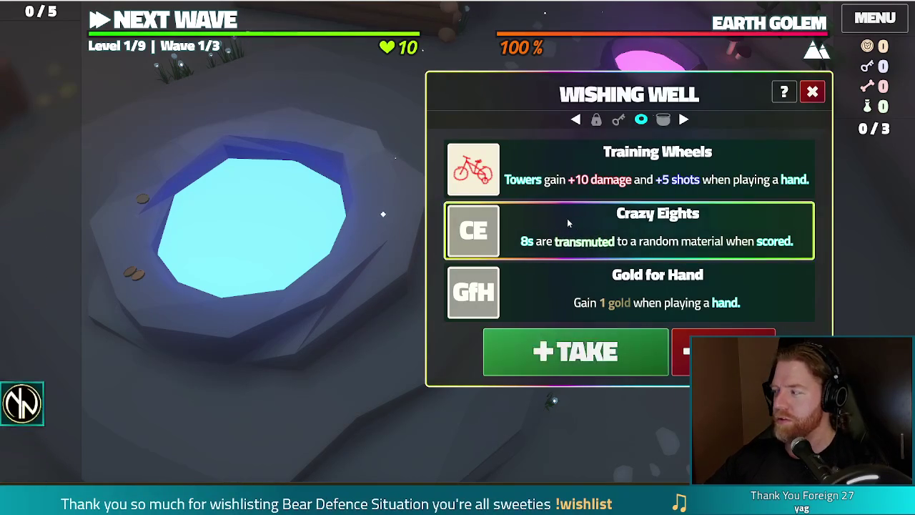
click(590, 357)
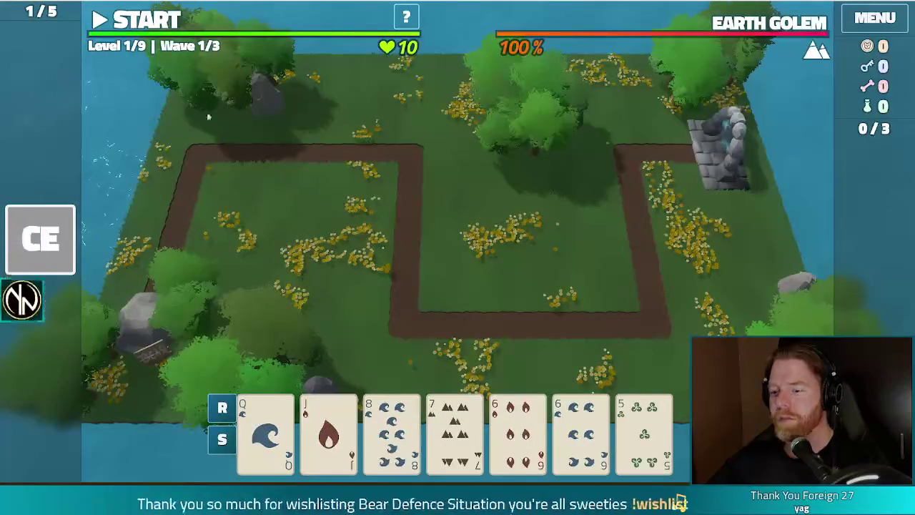
Step: Add the Bi Flag wish with the 'aag' console command
mouse_move(464, 434)
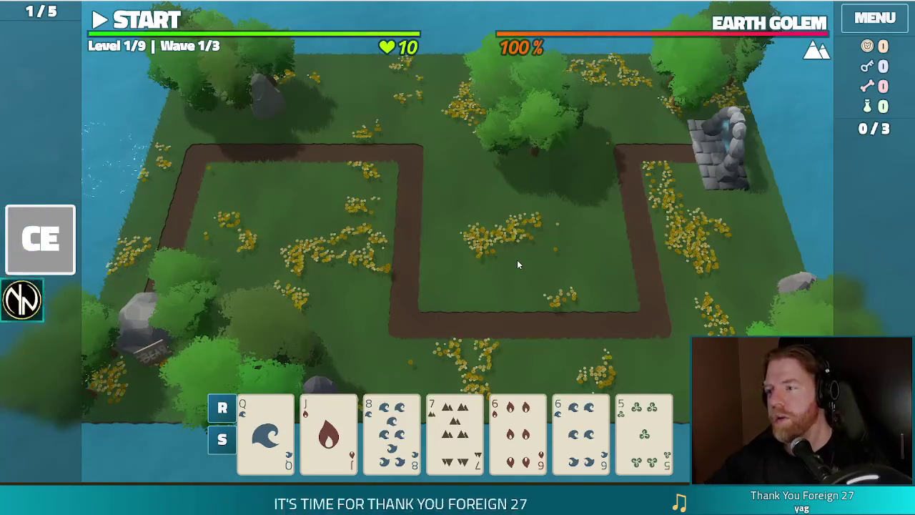
key(grave)
text(add_wish)
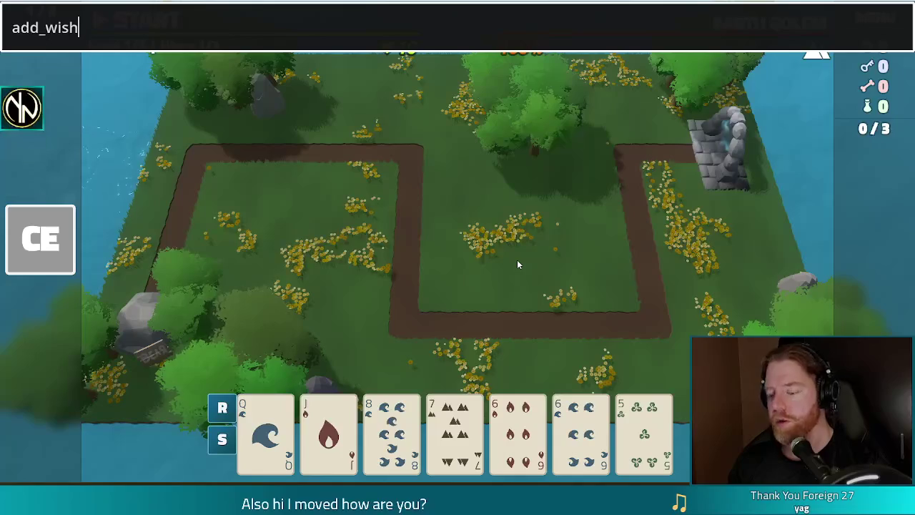
text(ag)
key(Return)
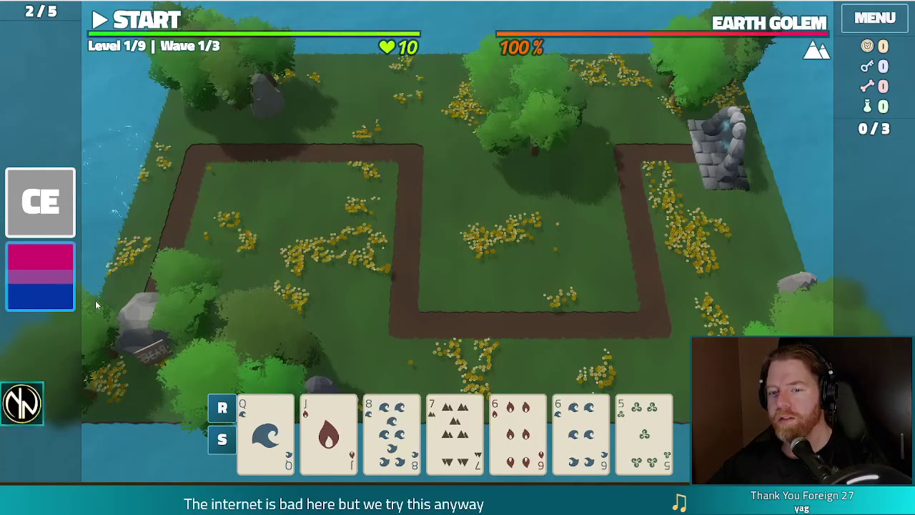
Step: Preview the Ballista Tower build with the 8 and 7 and apply the Bi Flag wish
mouse_move(56, 306)
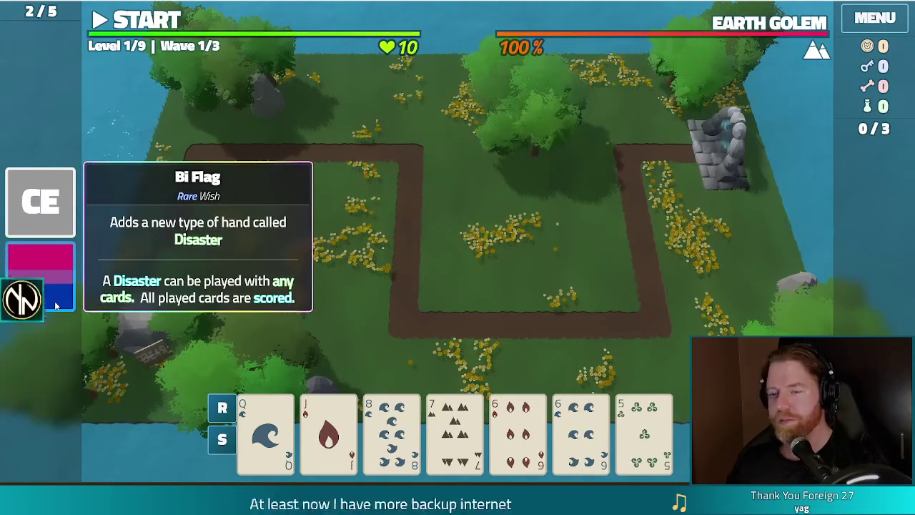
click(392, 429)
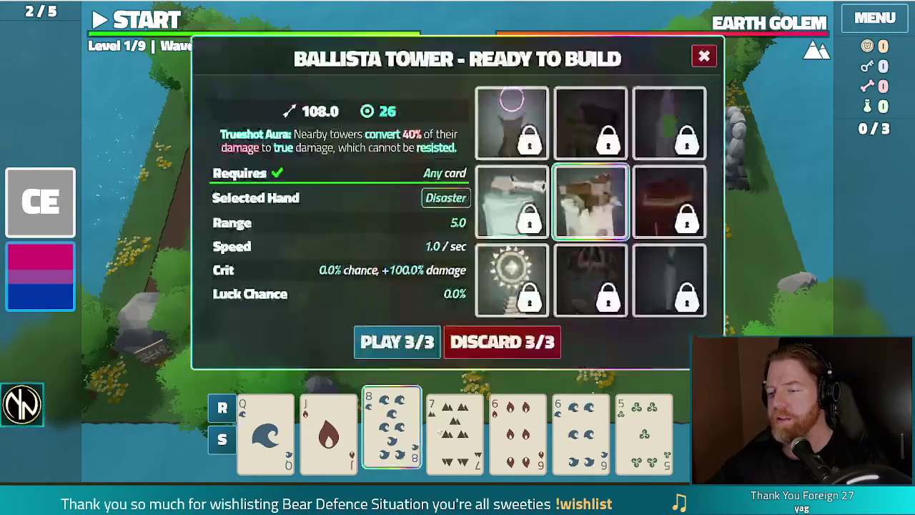
click(454, 429)
click(643, 429)
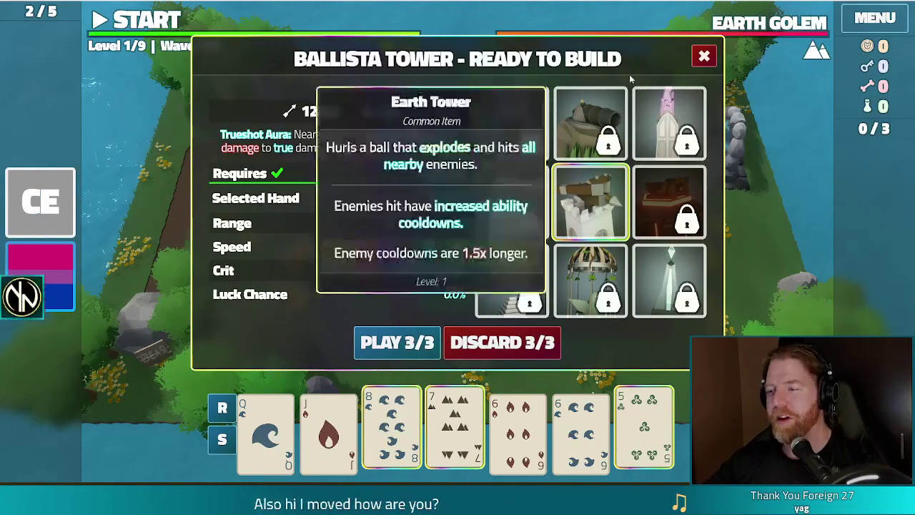
click(704, 55)
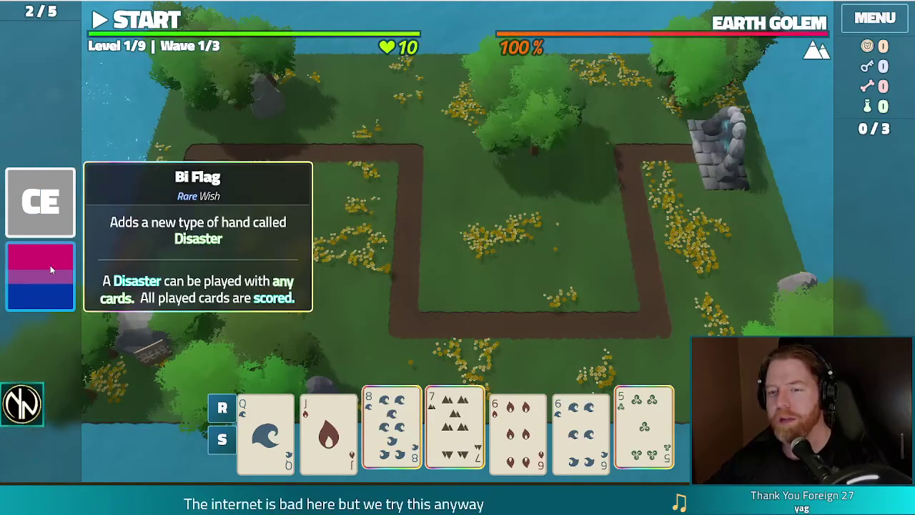
click(60, 283)
click(131, 280)
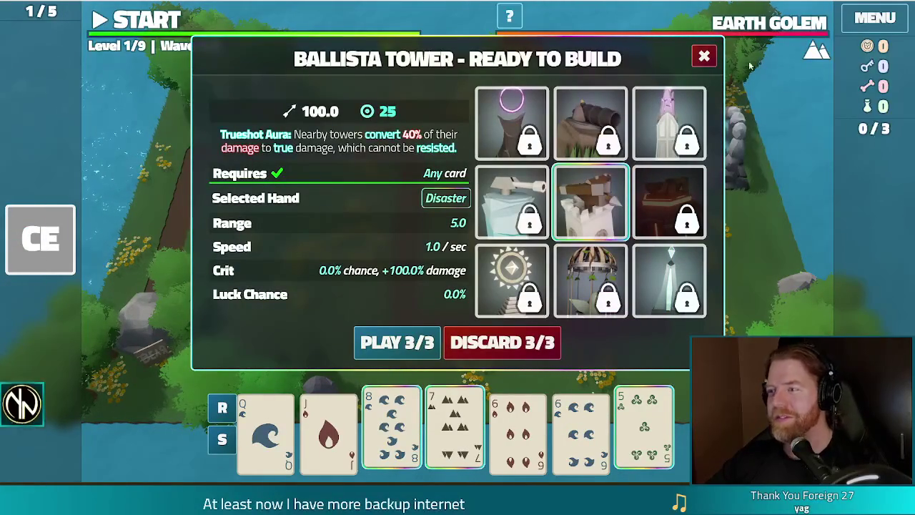
click(704, 57)
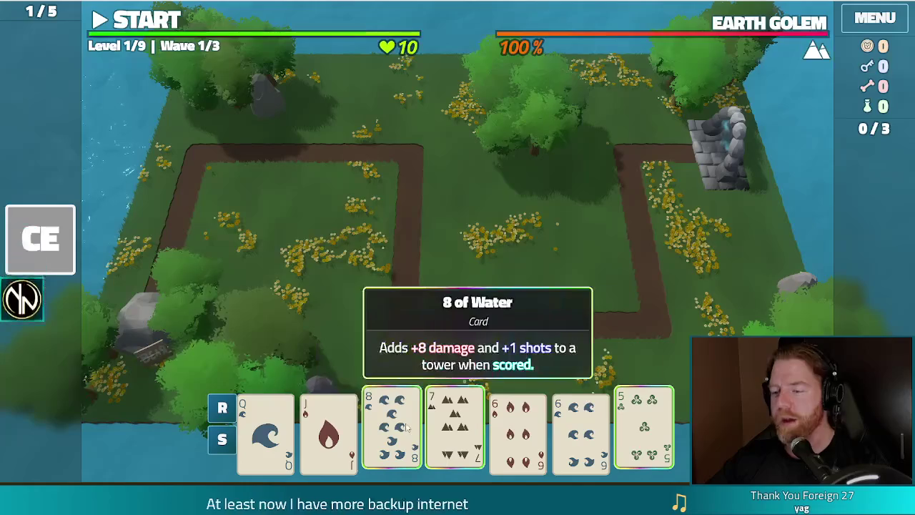
Step: Reselect the 8 and 7 and play them to build a Ballista Tower
click(373, 425)
click(392, 432)
click(455, 433)
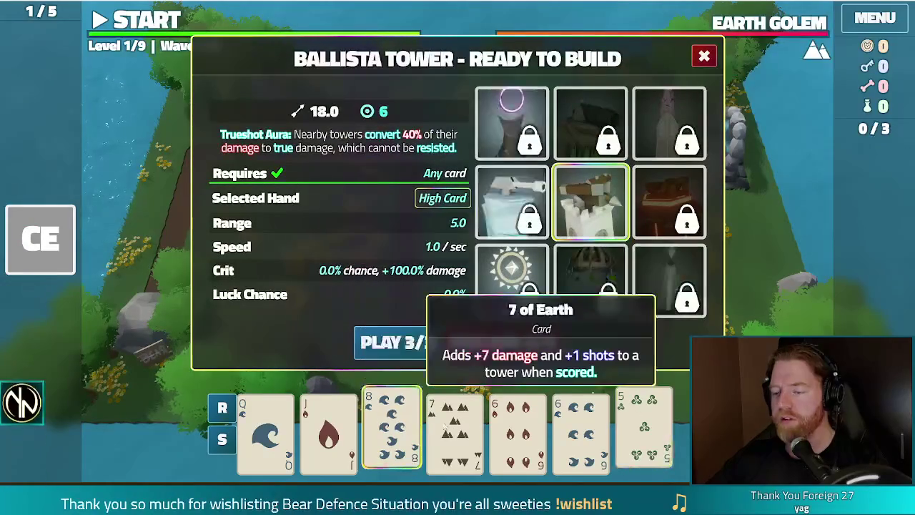
click(388, 341)
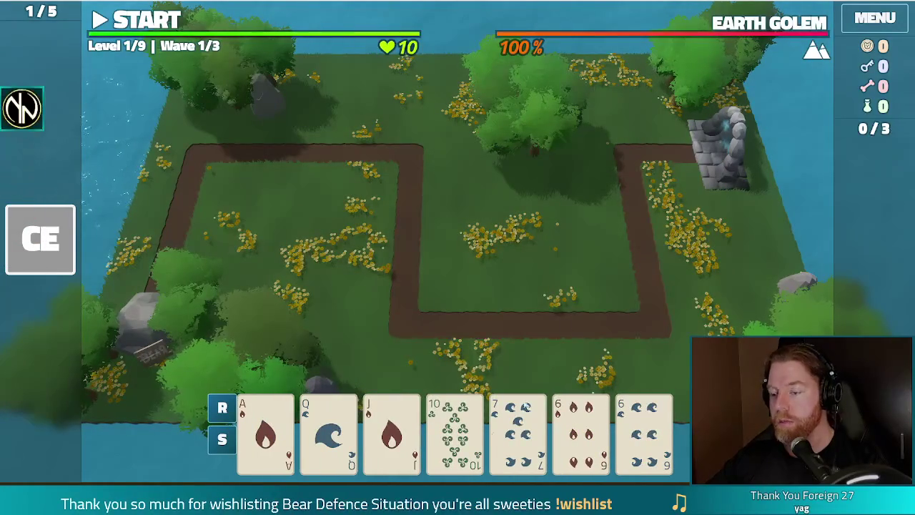
Step: Discard the 7, then play a Full House of 9s and 6s inside the path's right bend
click(518, 429)
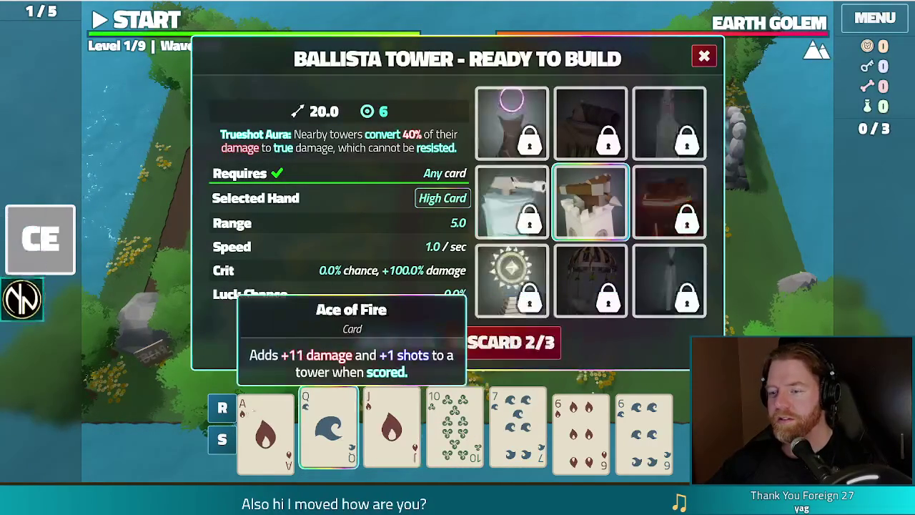
click(380, 342)
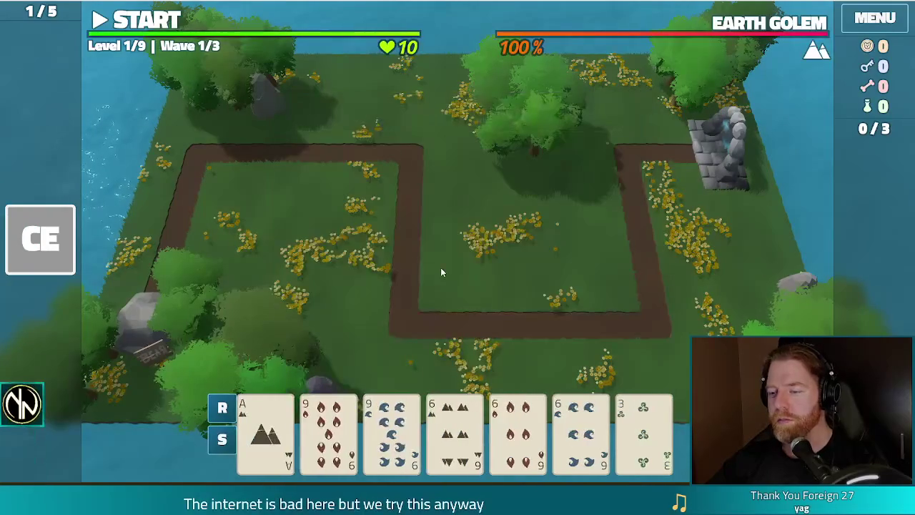
click(315, 429)
click(392, 429)
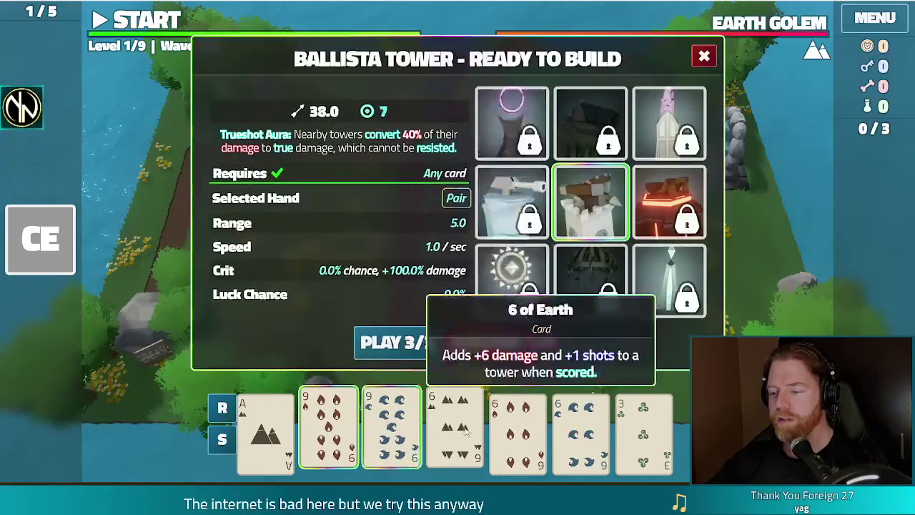
click(436, 429)
click(517, 429)
click(579, 436)
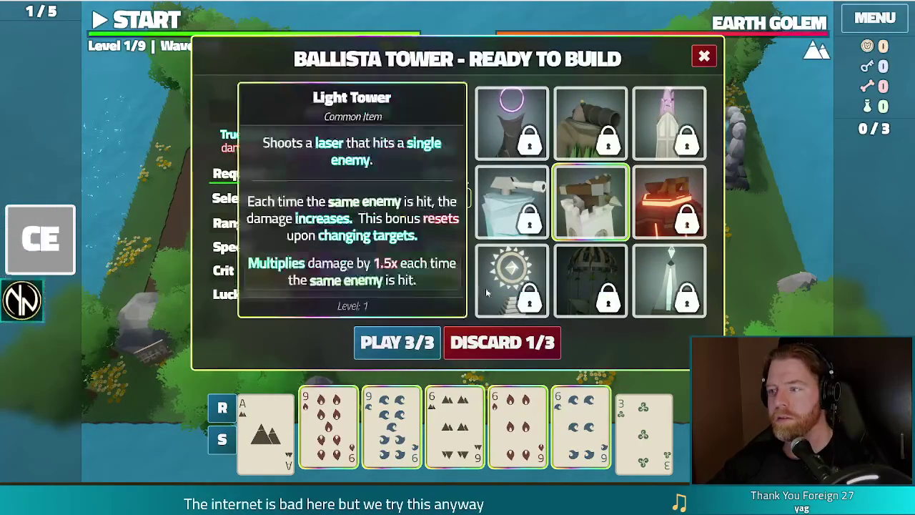
mouse_move(492, 106)
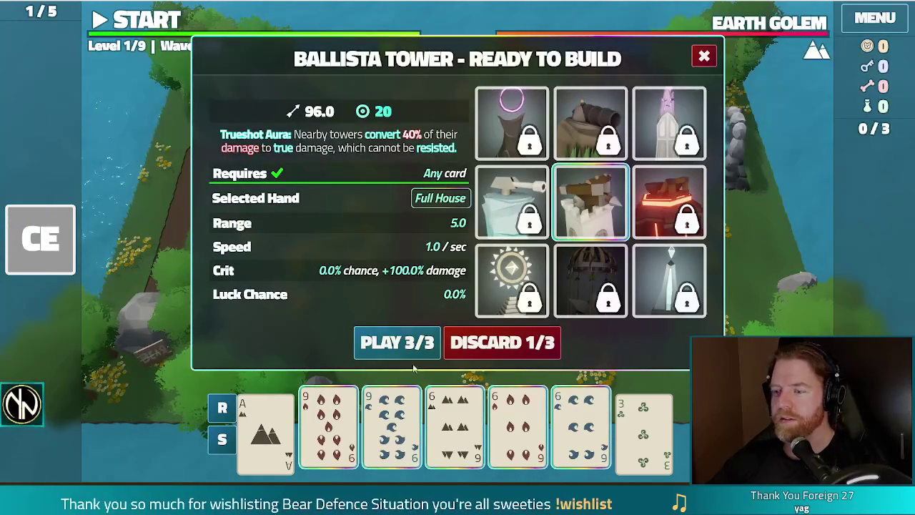
click(395, 343)
click(395, 344)
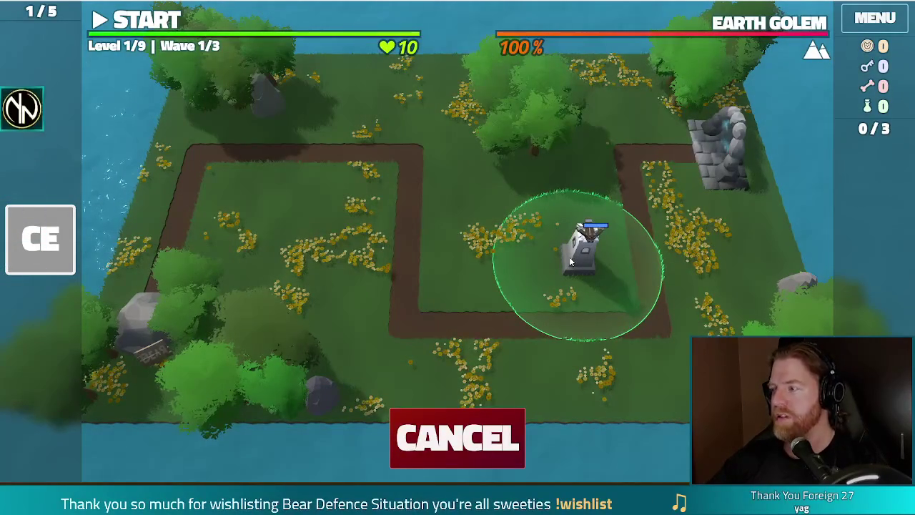
click(569, 257)
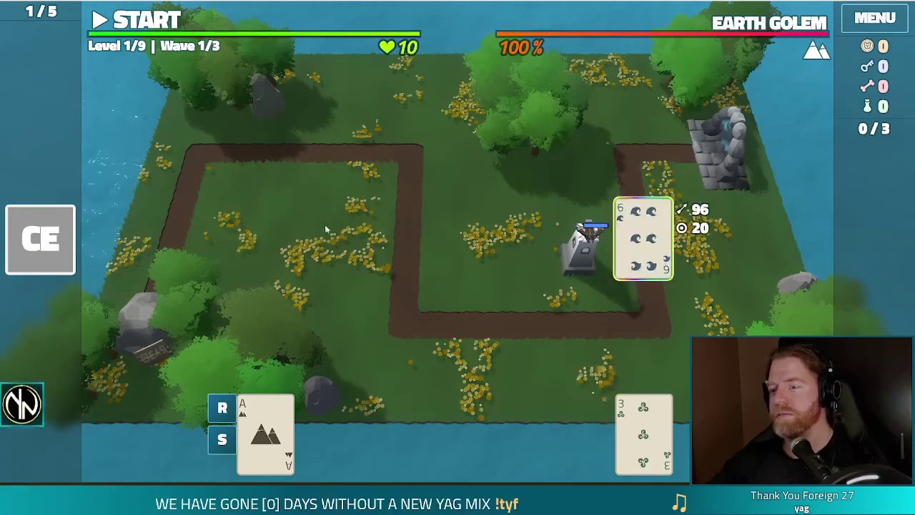
Step: Discard the pair of 3s, play the 8 of Earth beside the first tower, and start wave 1
click(517, 432)
click(580, 432)
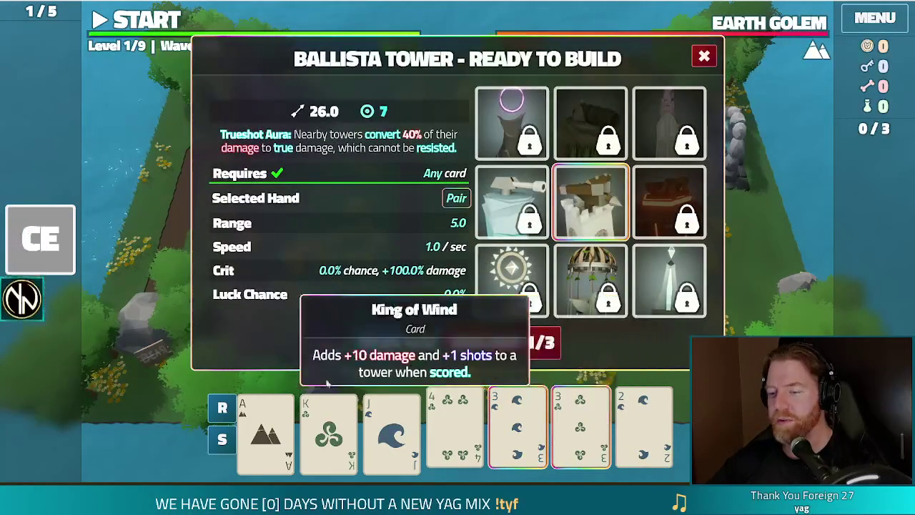
click(502, 344)
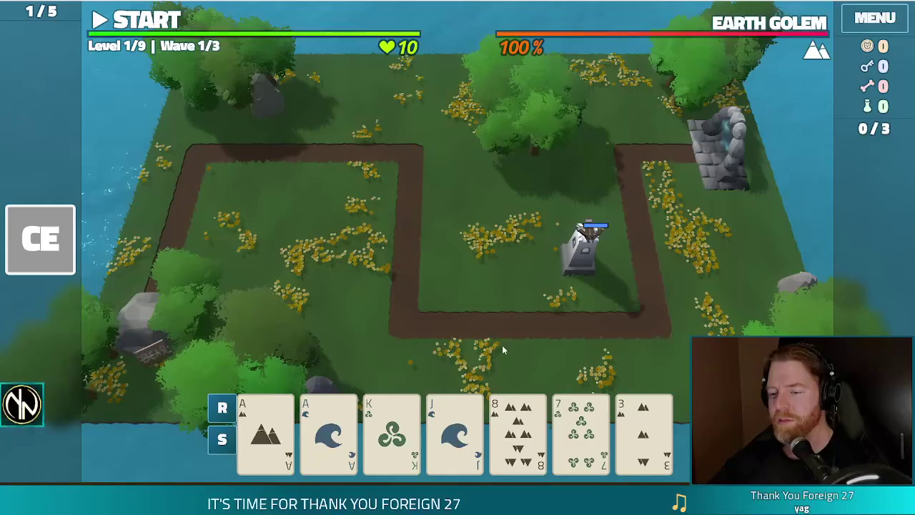
click(516, 429)
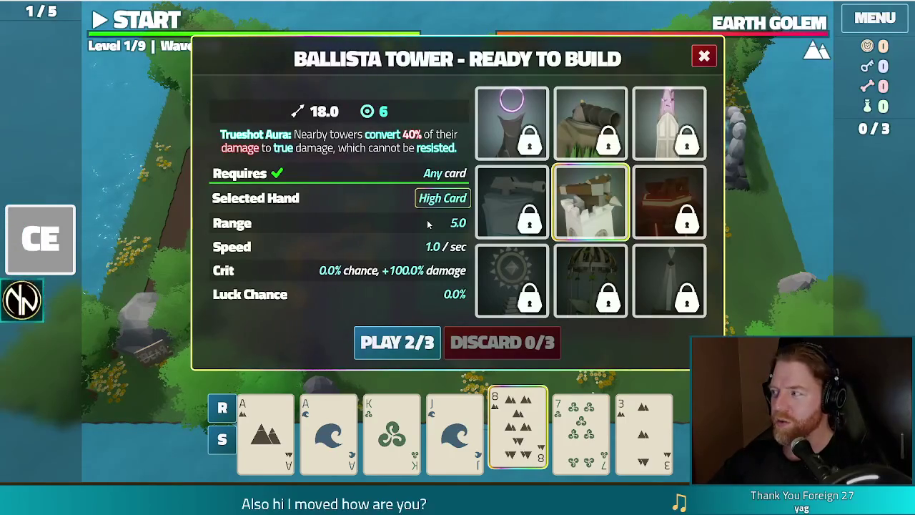
mouse_move(618, 236)
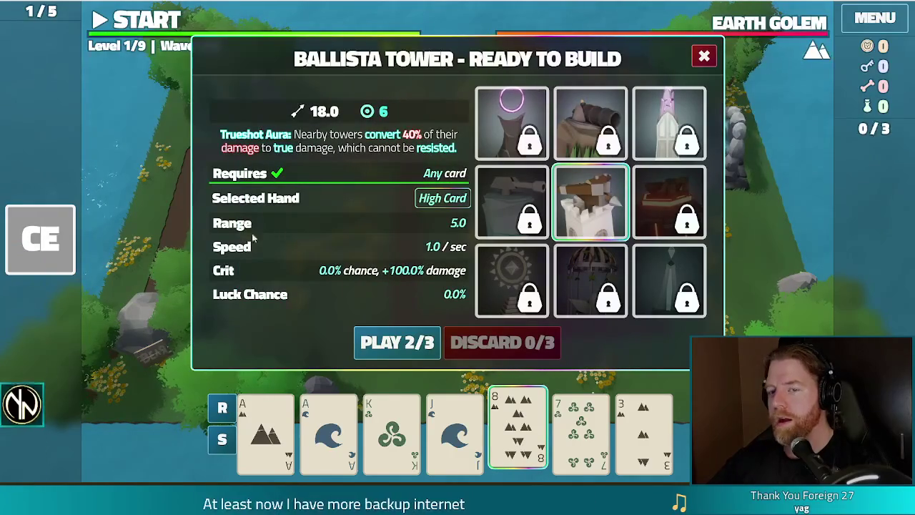
mouse_move(55, 241)
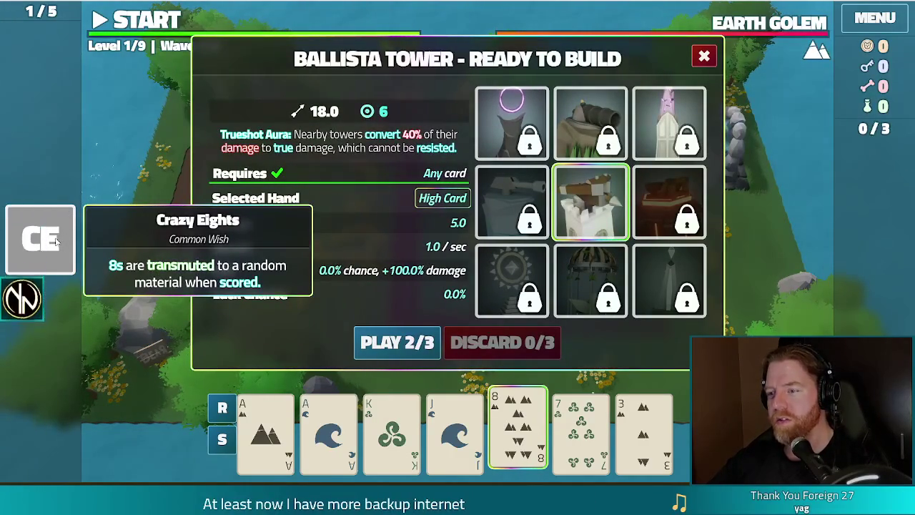
click(396, 343)
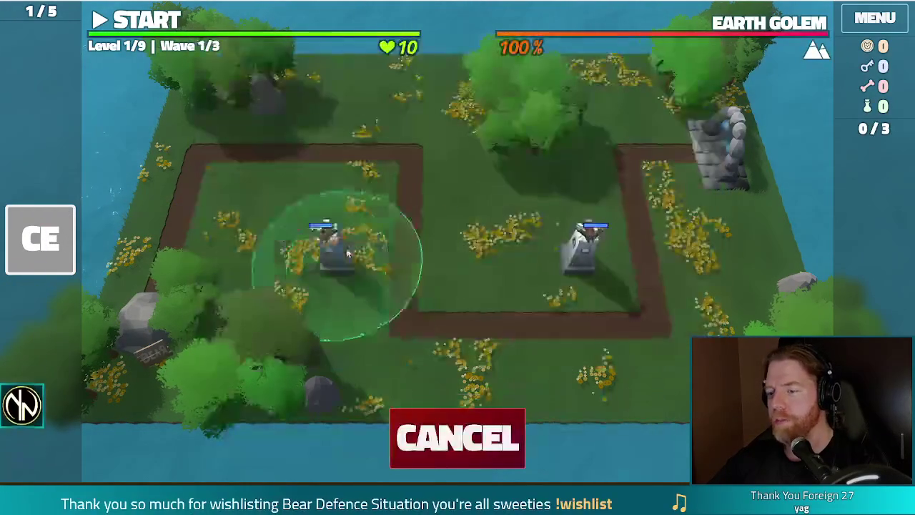
click(469, 245)
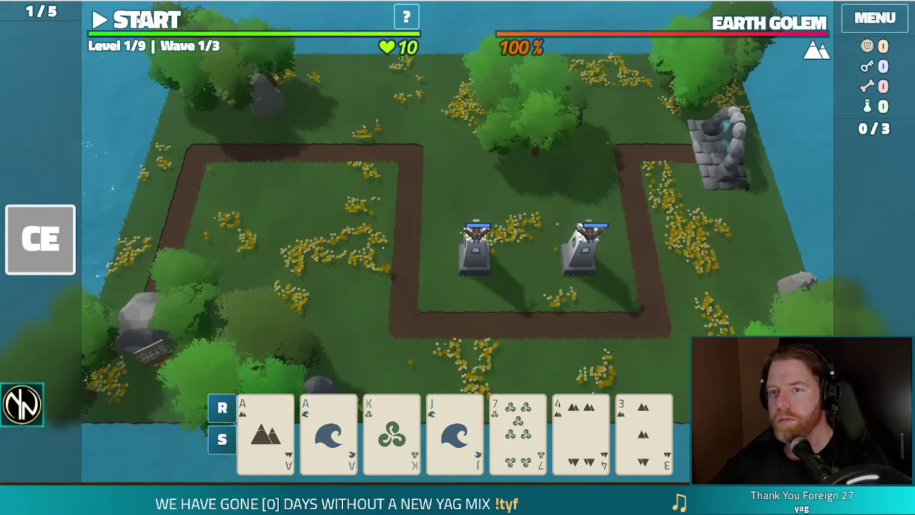
click(147, 22)
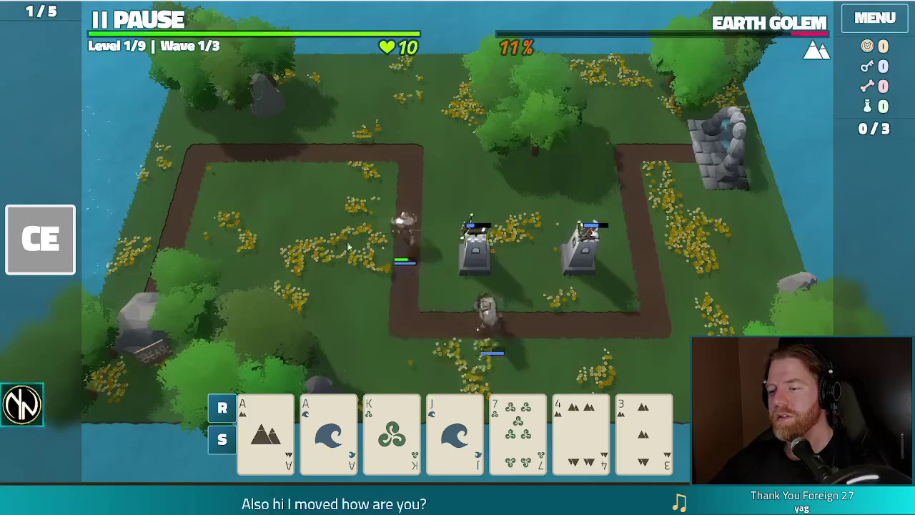
Step: Pause mid-wave, build a tower from the pair of Aces top-left, then resume and finish wave 1
key(space)
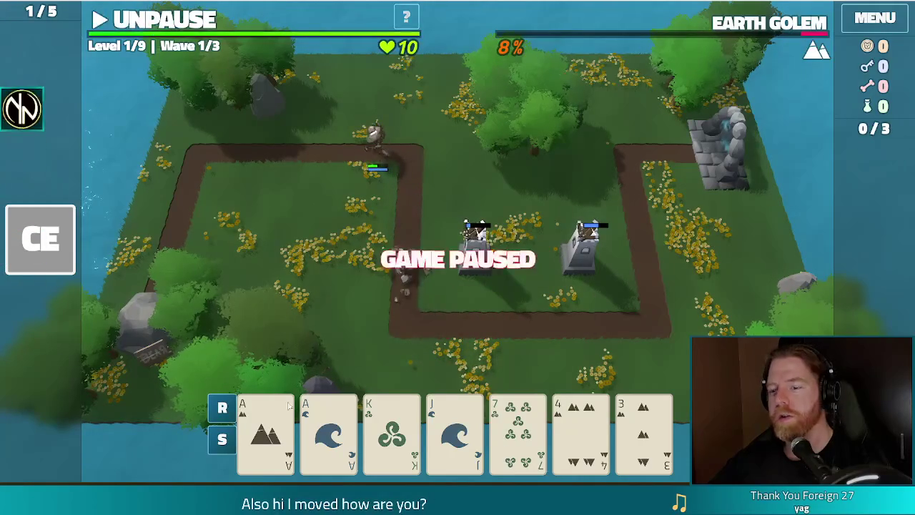
click(281, 438)
click(328, 436)
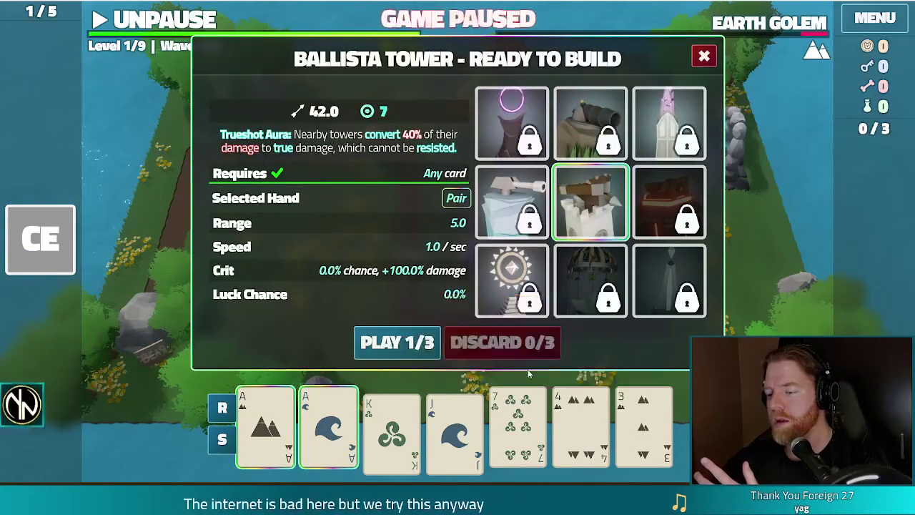
click(398, 341)
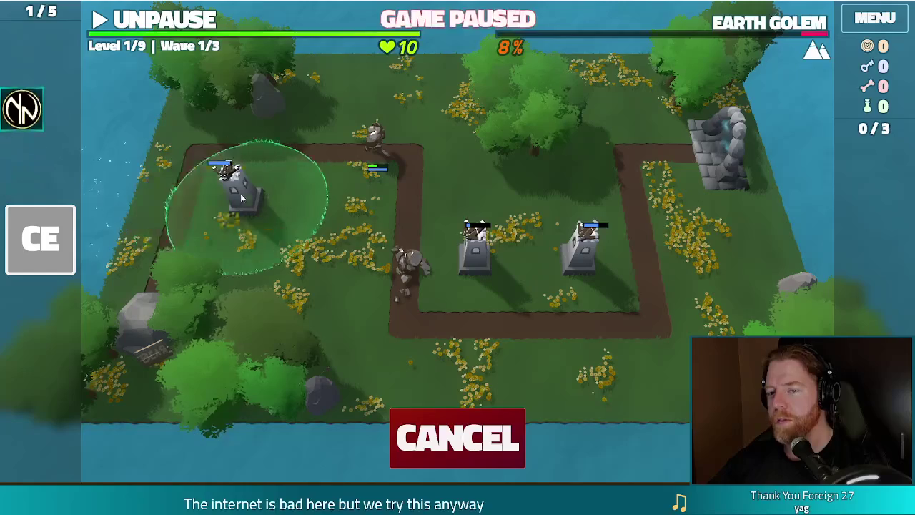
click(239, 199)
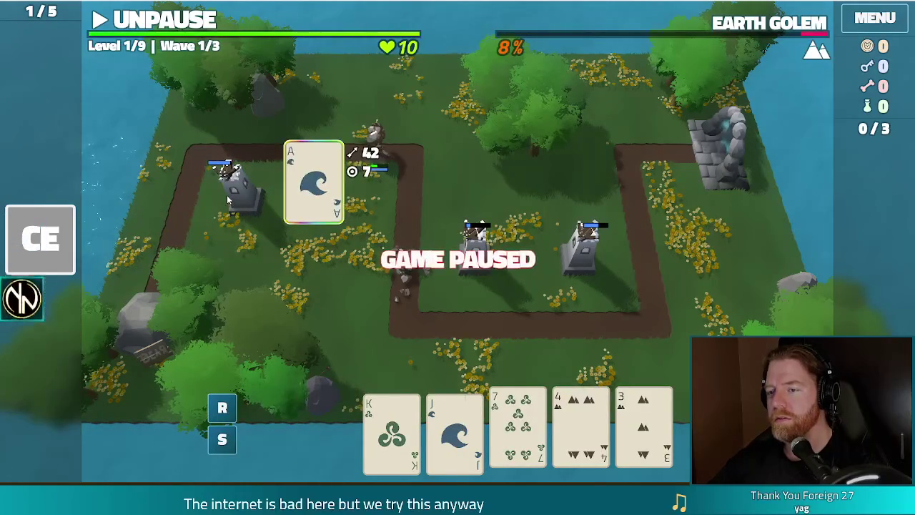
key(space)
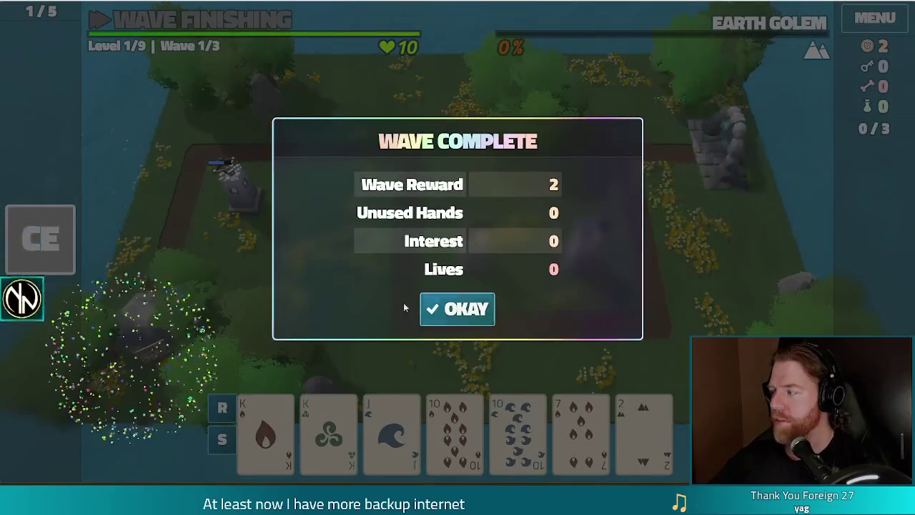
click(439, 318)
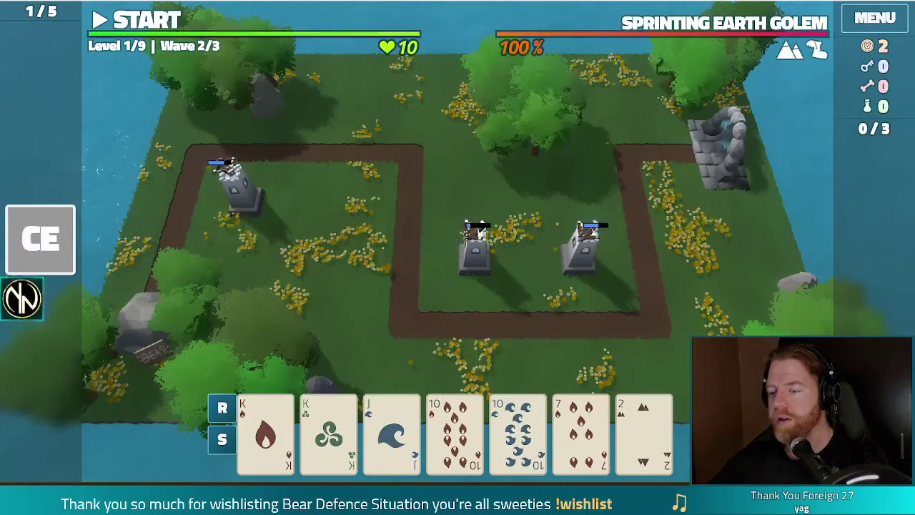
Step: Play Two Pair of Kings and 10s and place the tower near the central path bend
click(265, 429)
click(328, 429)
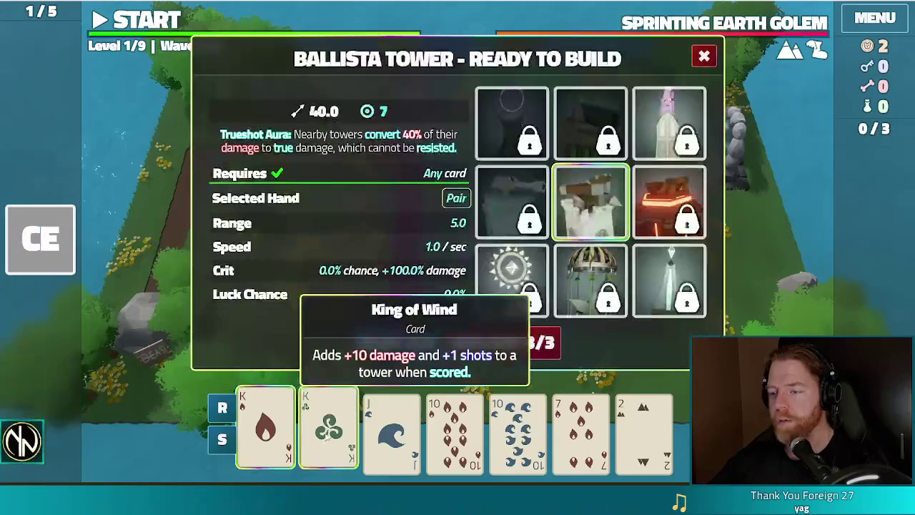
click(464, 436)
click(517, 433)
click(379, 341)
click(441, 286)
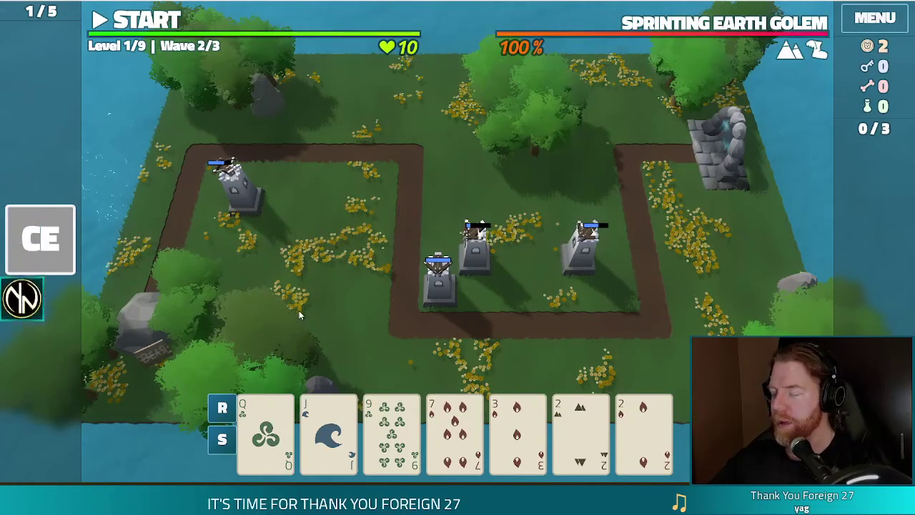
Step: Discard the 3 of Fire, 7 of Fire and 9 of Wind for new cards
click(469, 437)
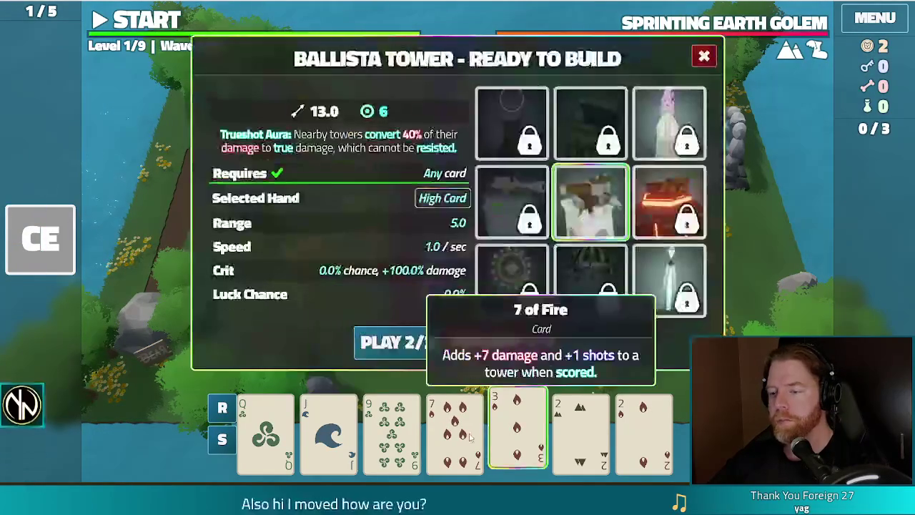
click(470, 437)
click(392, 436)
click(522, 336)
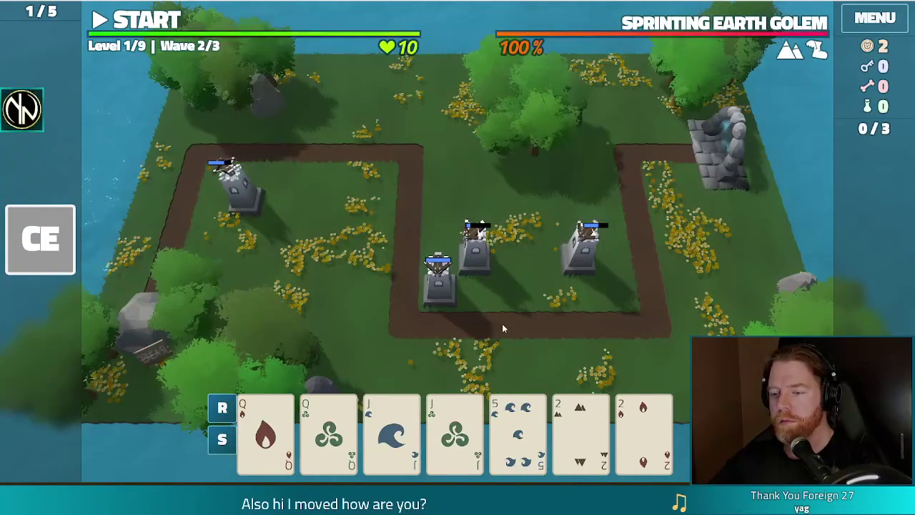
Step: Play Two Pair of Queens and Jacks atop the inner path loop, then start wave 2
click(265, 429)
click(329, 429)
click(391, 429)
click(454, 429)
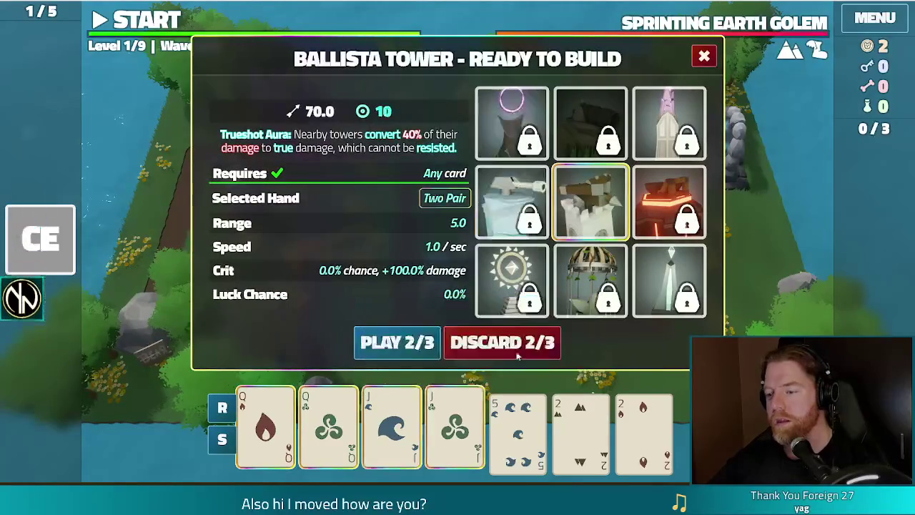
click(394, 344)
click(375, 163)
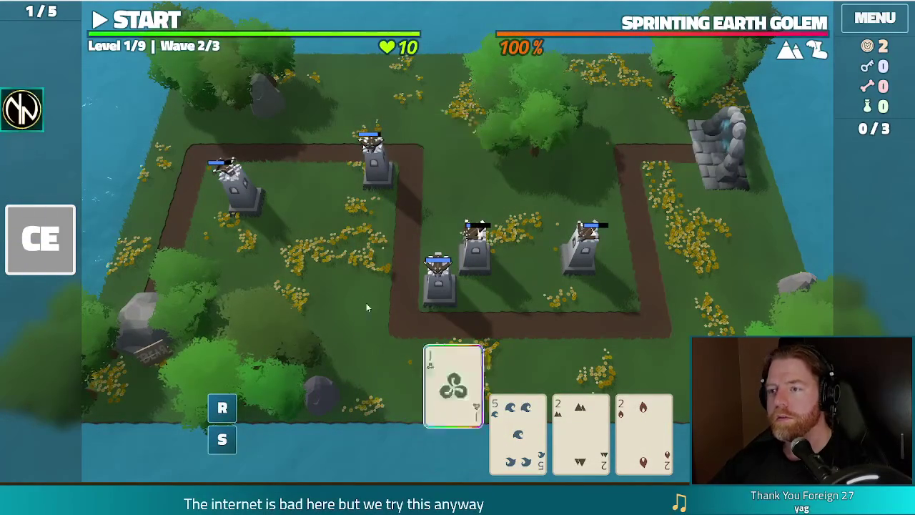
key(space)
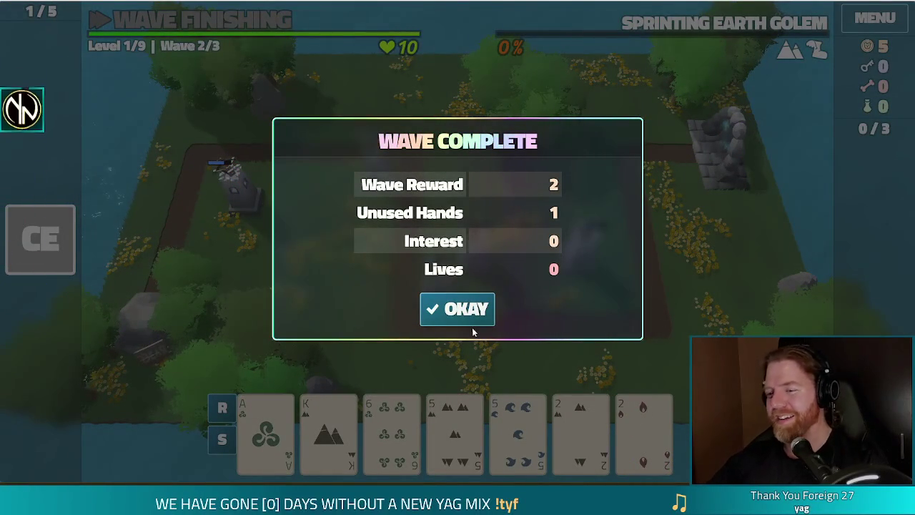
Step: Move on to wave 3 and select the two 5s and two 2s as Two Pair
click(463, 305)
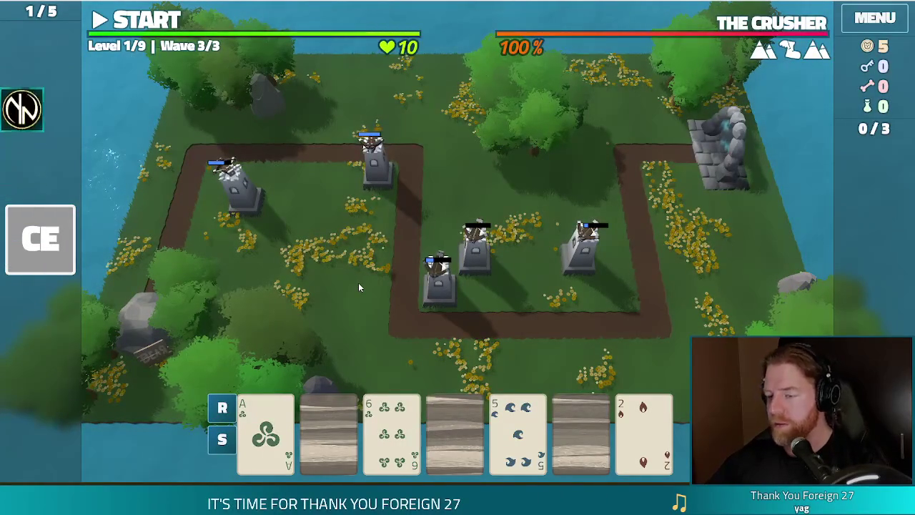
mouse_move(348, 425)
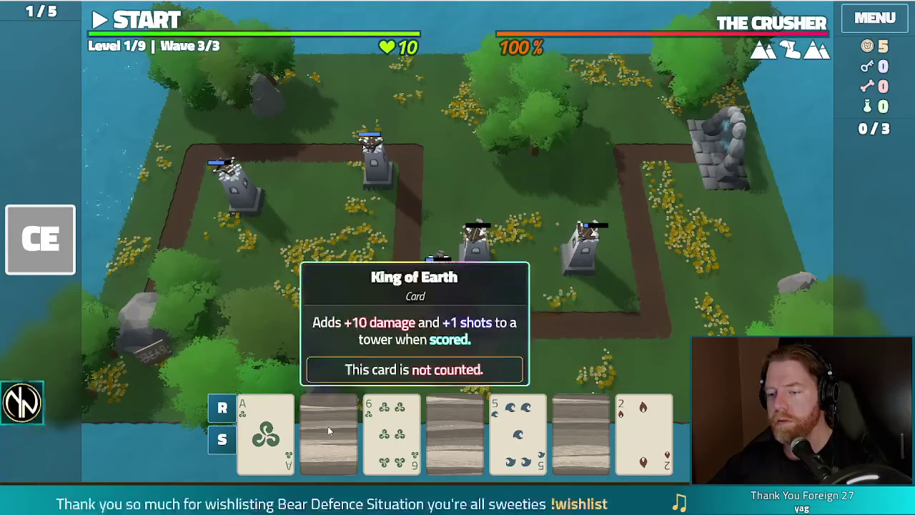
click(455, 429)
click(518, 429)
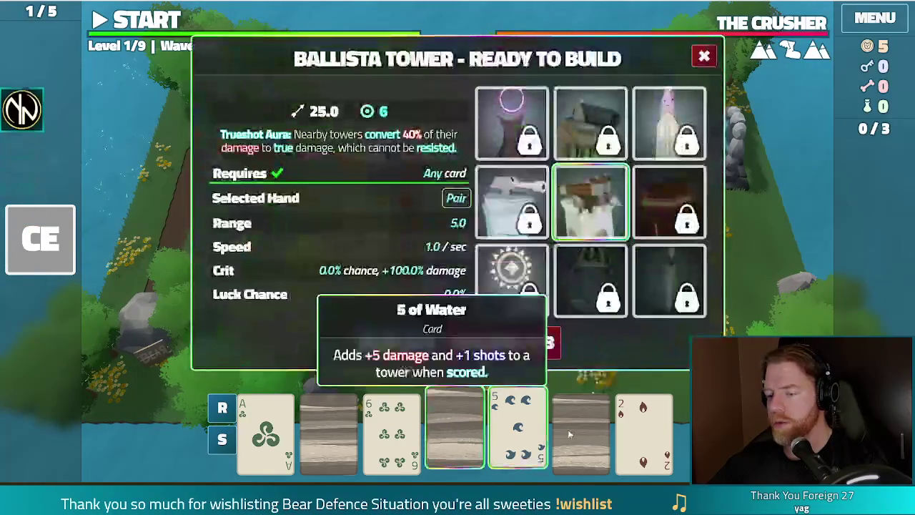
click(600, 432)
click(644, 429)
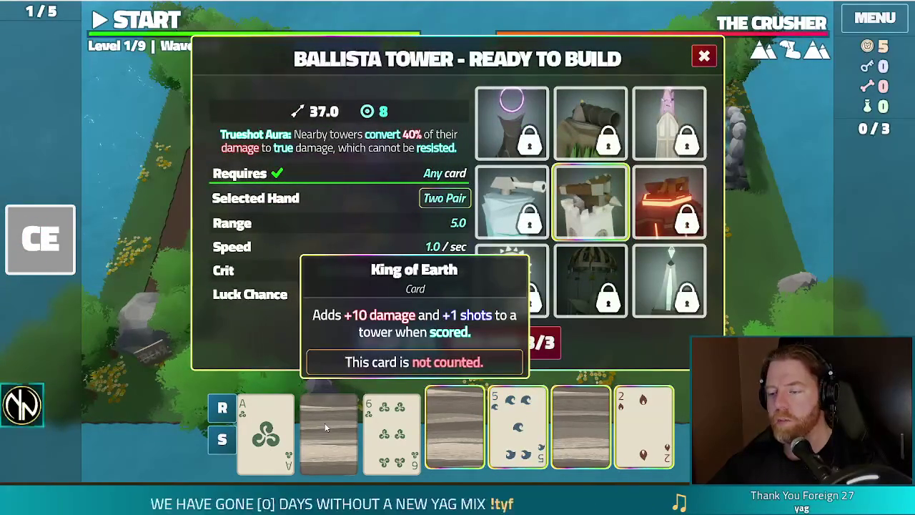
click(590, 414)
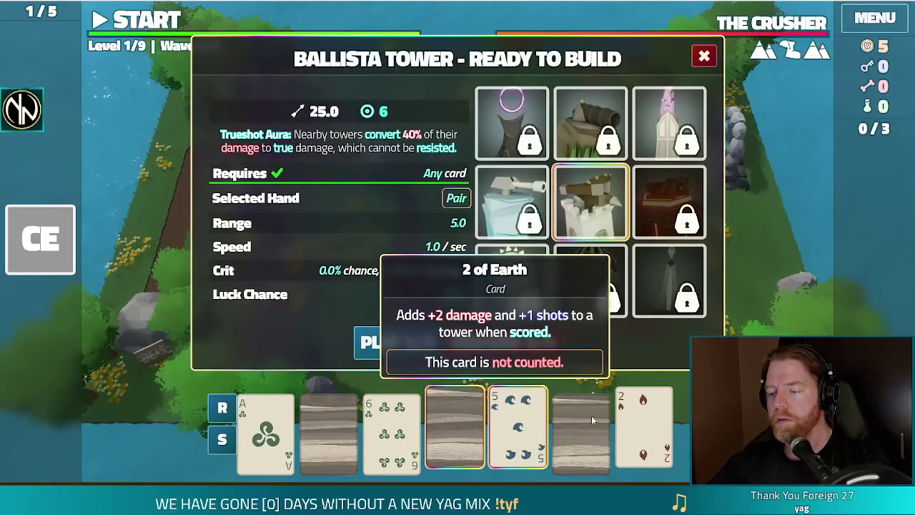
click(630, 421)
click(582, 422)
click(638, 422)
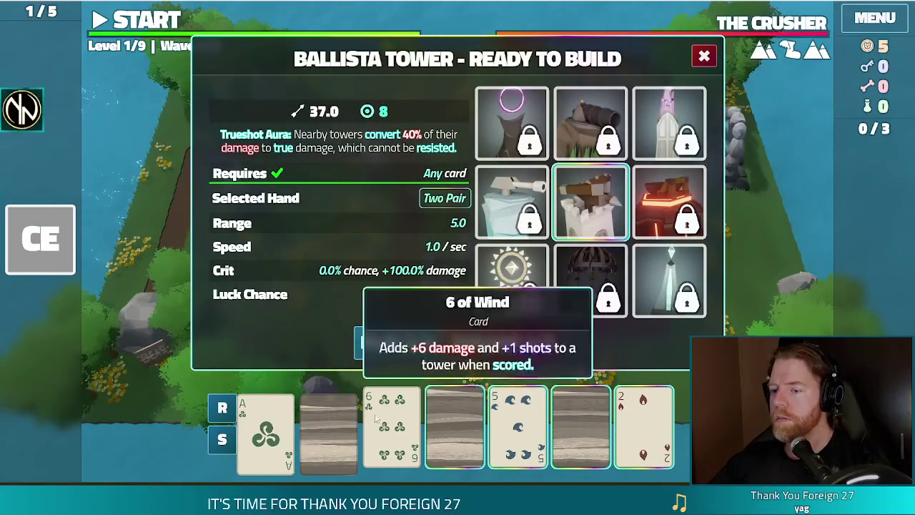
Step: Play the Two Pair, place the new Ballista tower, and dismiss the wave 3 summary
mouse_move(443, 403)
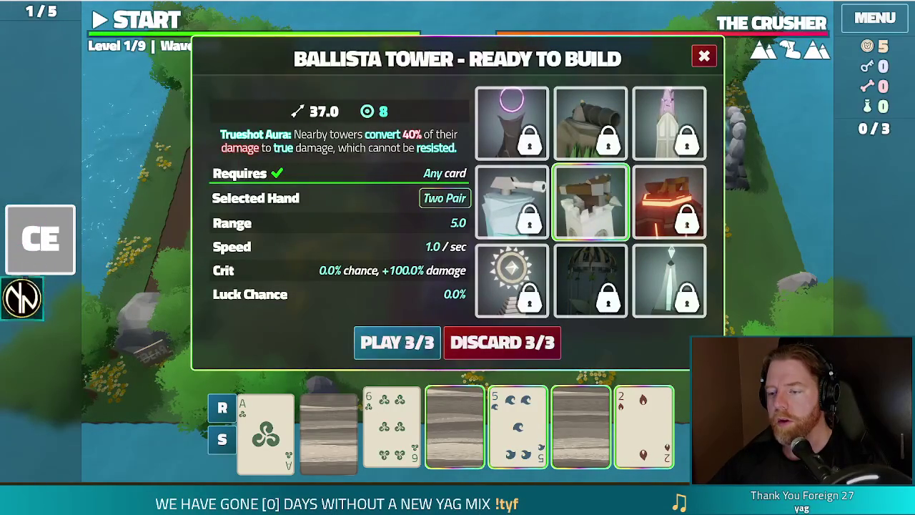
click(404, 343)
click(624, 278)
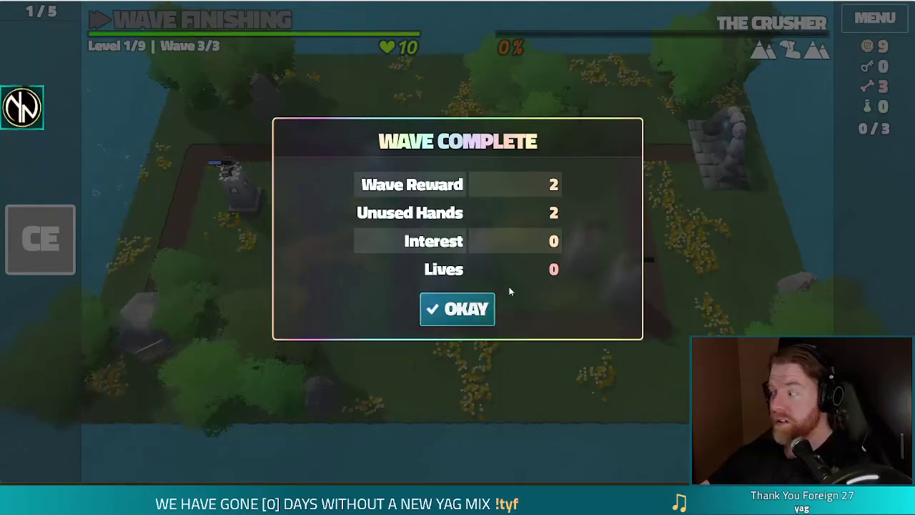
click(458, 311)
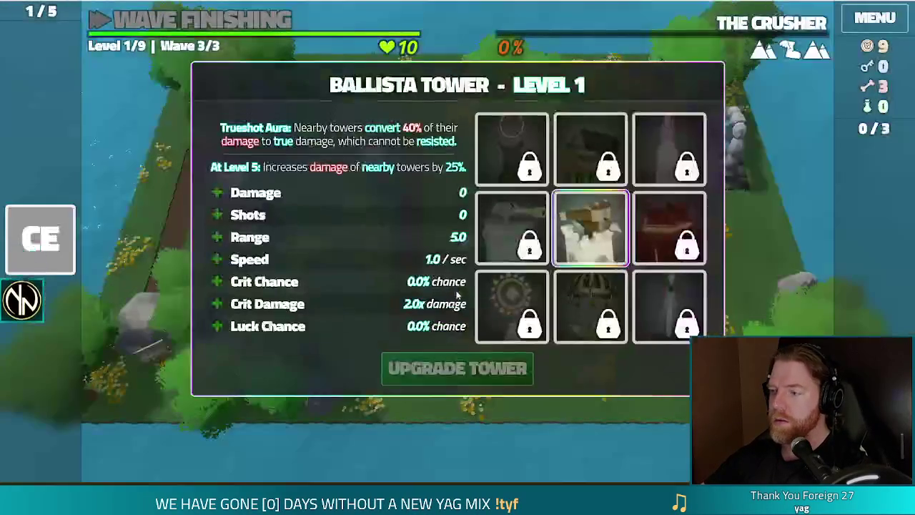
Step: Choose the Shots upgrade and upgrade the tower to begin level 2
click(302, 216)
click(511, 378)
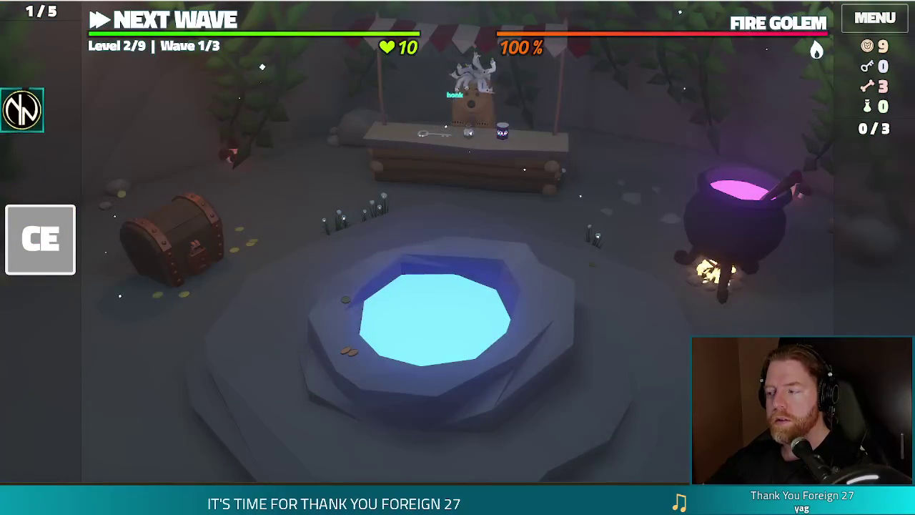
click(754, 212)
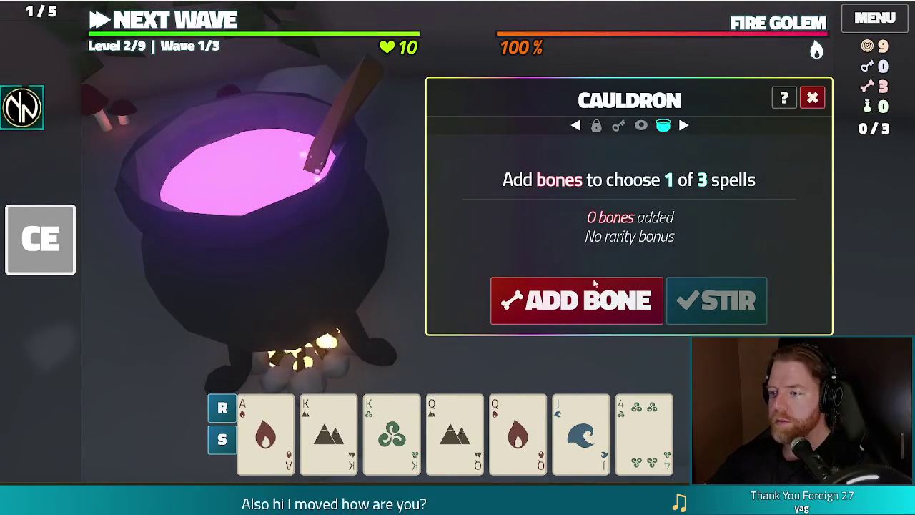
Step: Brew with three bones and use Transmute Material: Ruby on the Ace of Fire
click(568, 302)
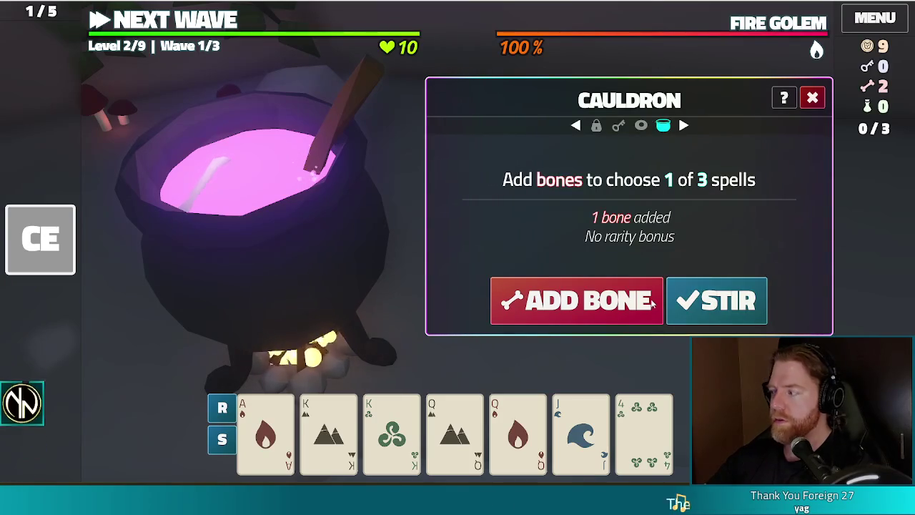
click(553, 319)
click(552, 320)
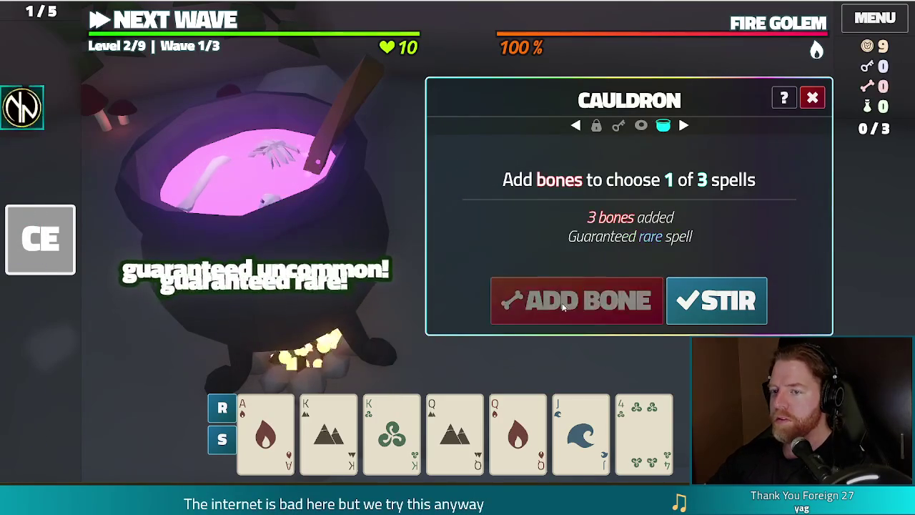
click(753, 300)
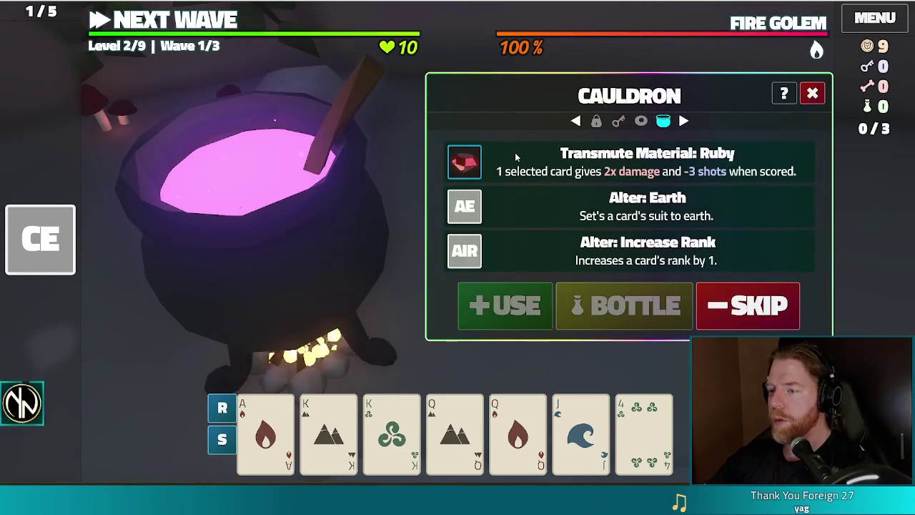
click(265, 433)
click(593, 169)
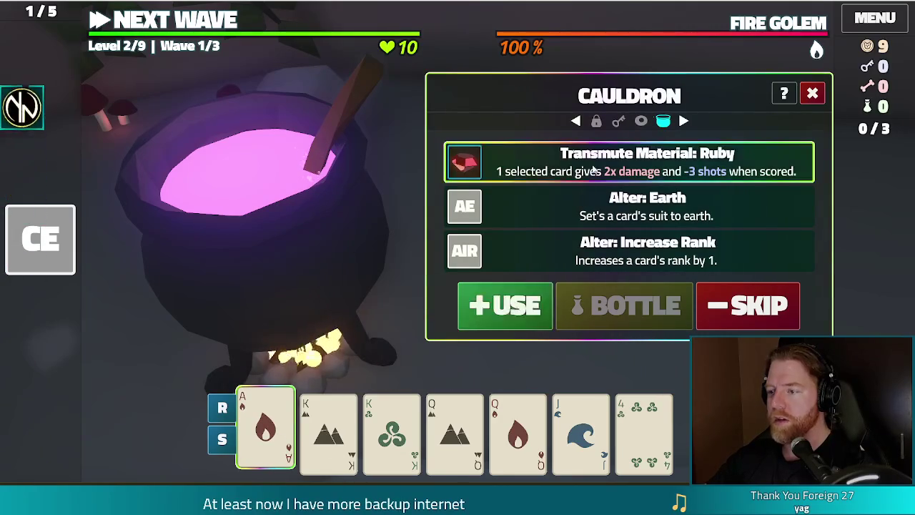
click(535, 295)
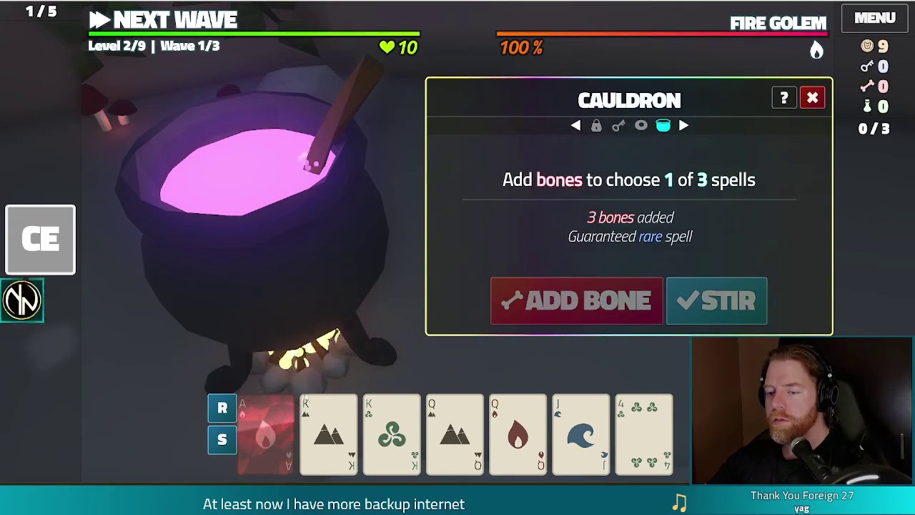
click(805, 102)
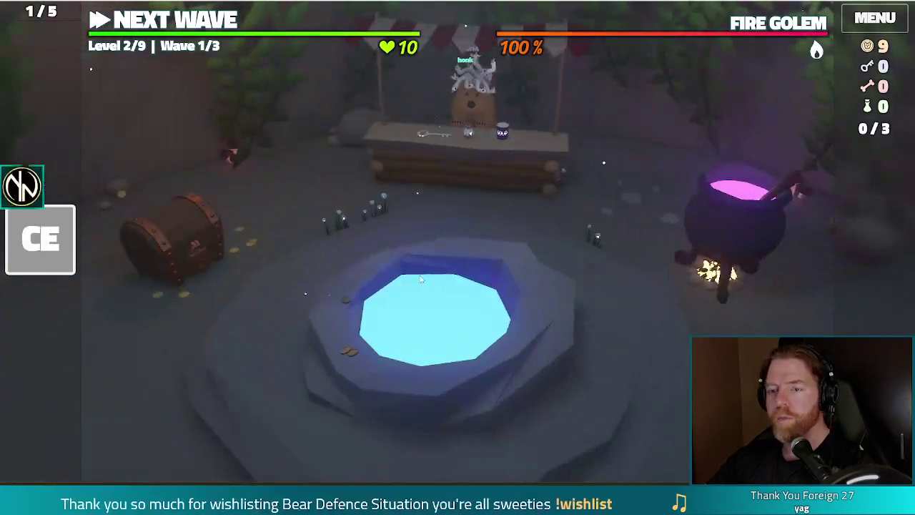
click(549, 284)
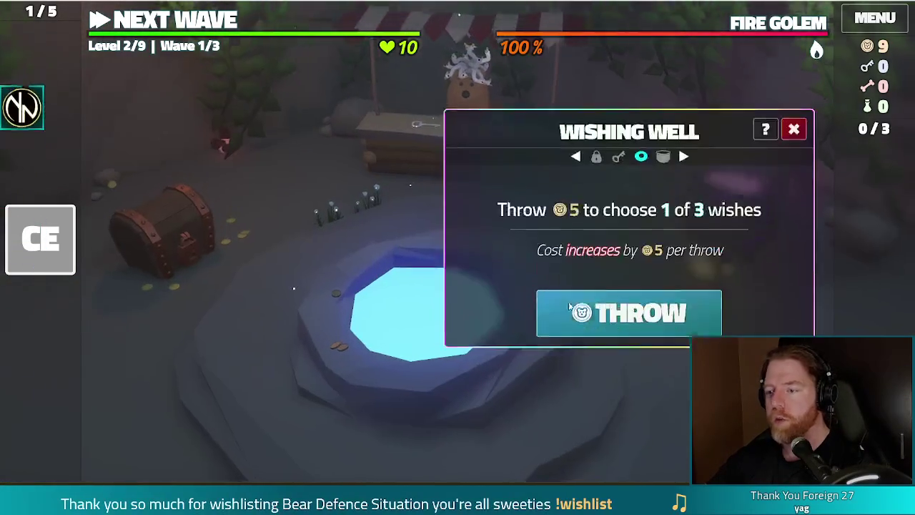
Step: Throw 5 gold into the wishing well, take the Lucky Shot wish, and return to the map
click(615, 311)
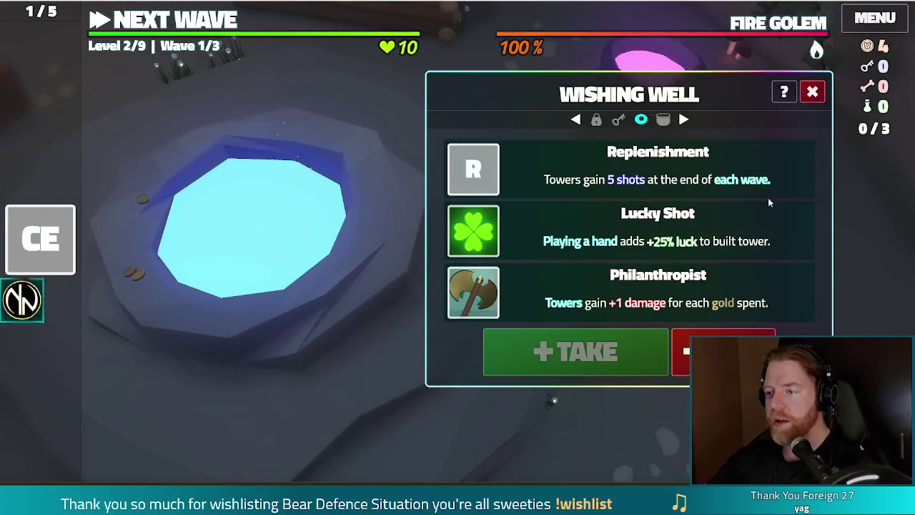
click(530, 226)
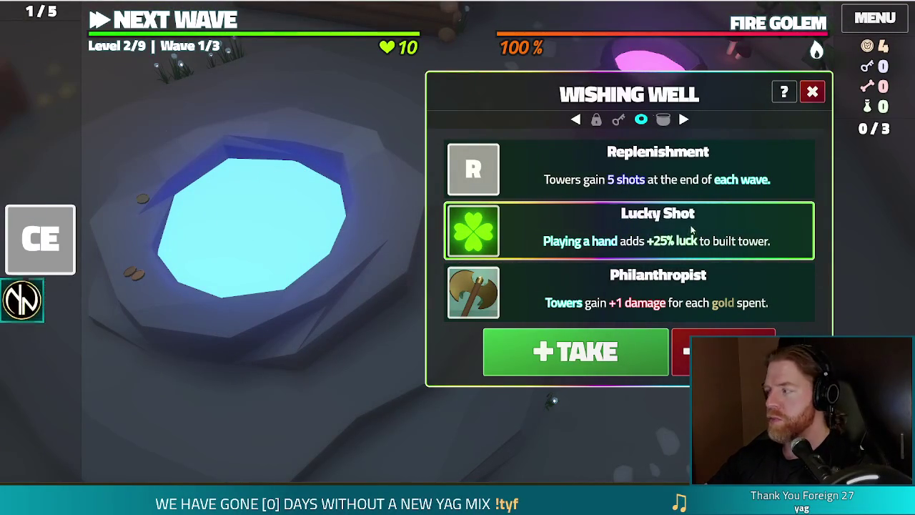
click(576, 353)
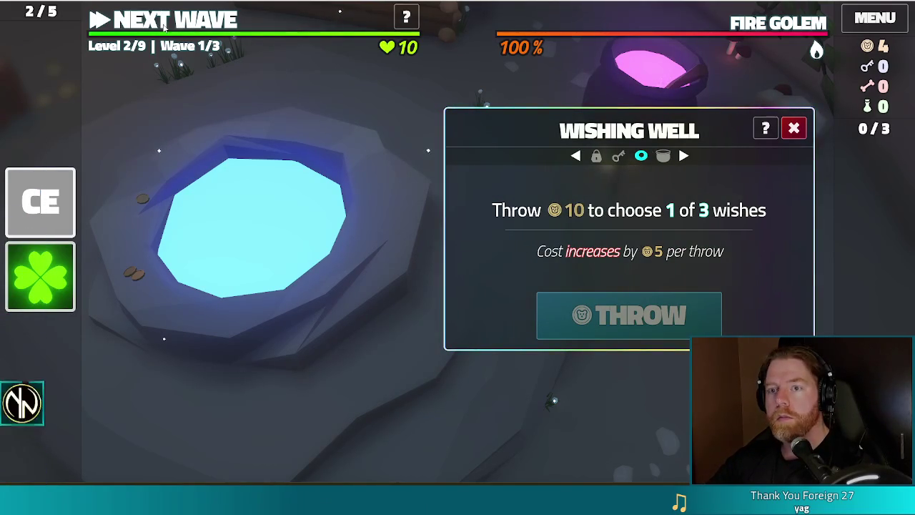
click(163, 26)
Step: Play Two Pair of Kings and Queens to build and place a Ballista Tower
mouse_move(324, 404)
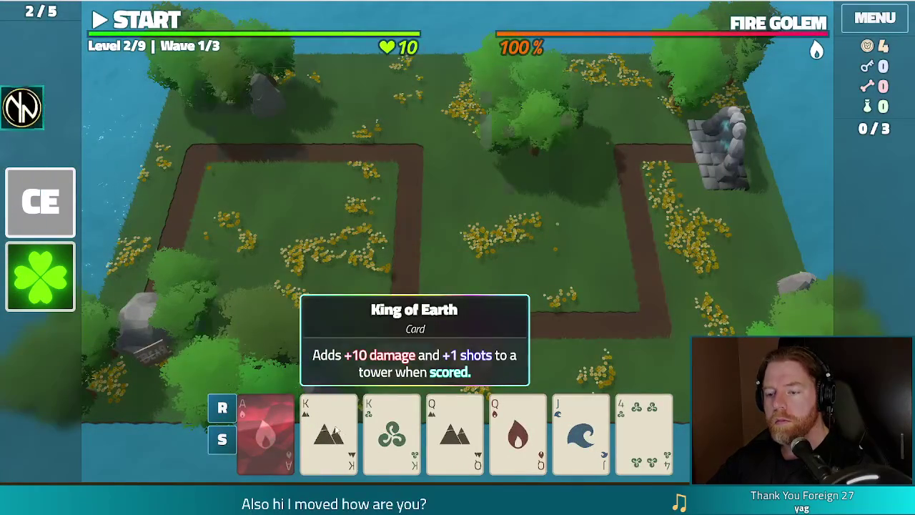
click(336, 429)
click(391, 432)
click(455, 432)
click(517, 433)
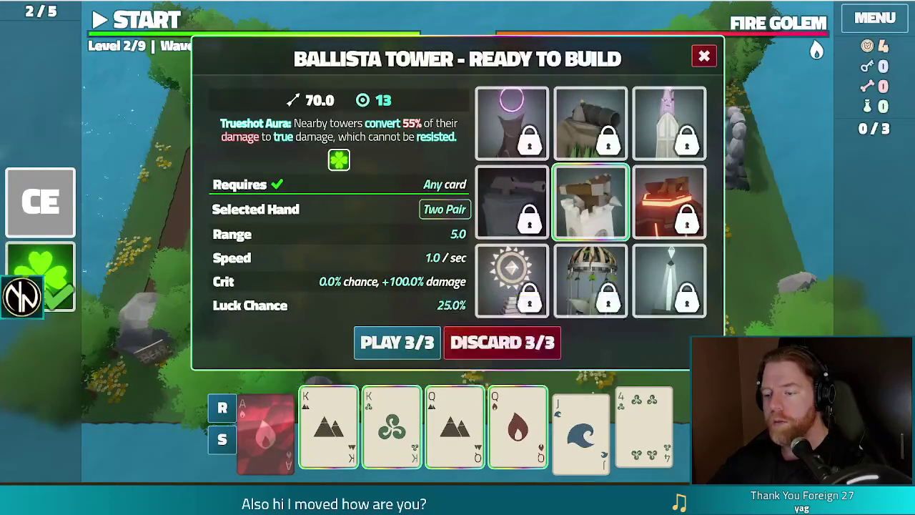
click(399, 346)
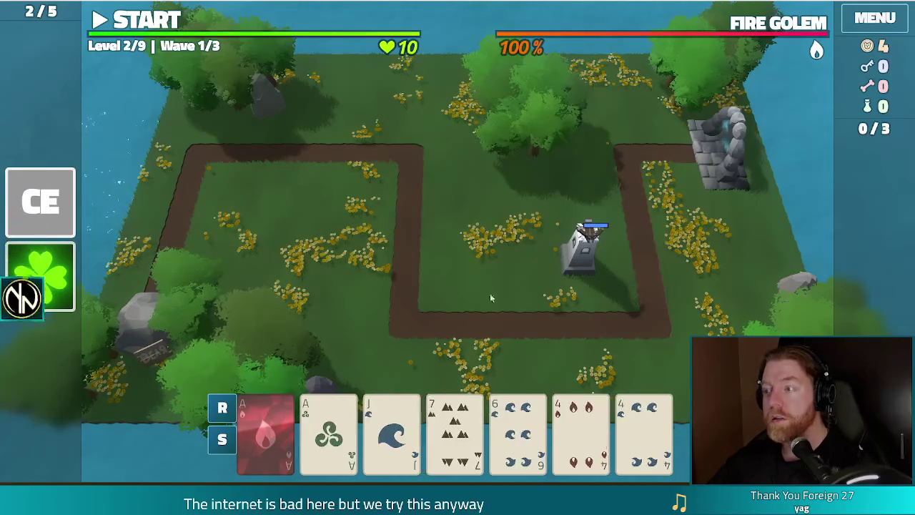
click(574, 267)
click(621, 126)
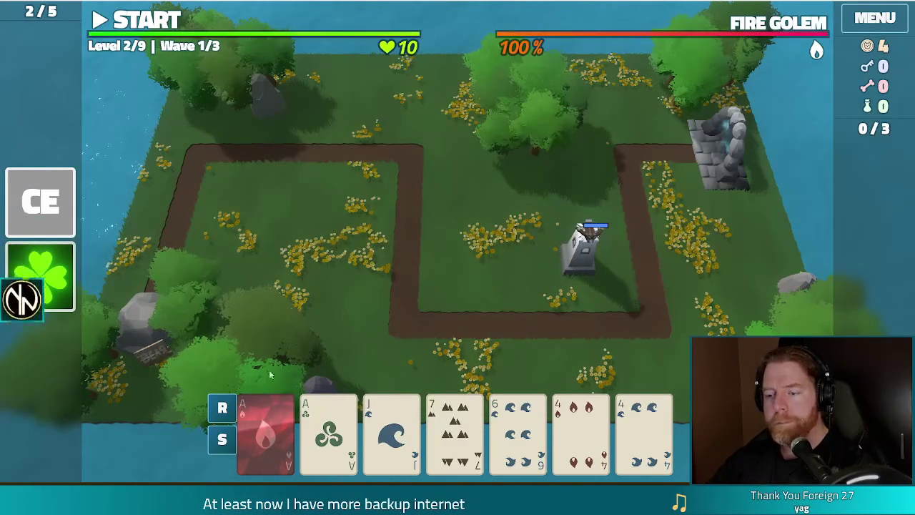
Step: Play Two Pair of Aces and 4s to place a tower north of the first, then finish the wave
click(266, 429)
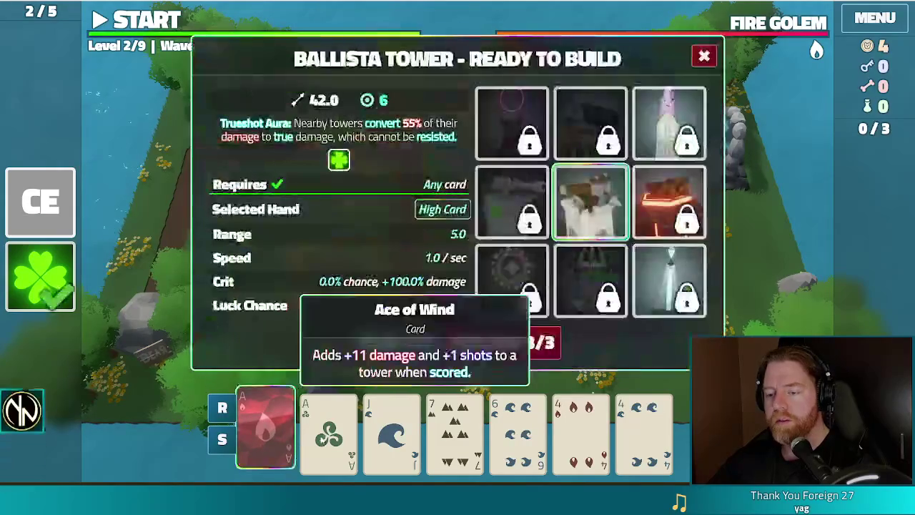
click(329, 428)
click(581, 428)
click(644, 429)
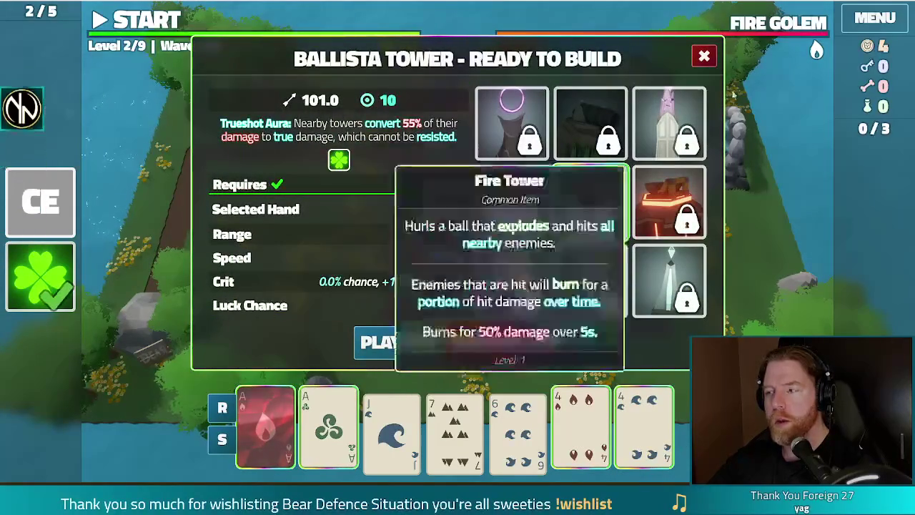
mouse_move(797, 23)
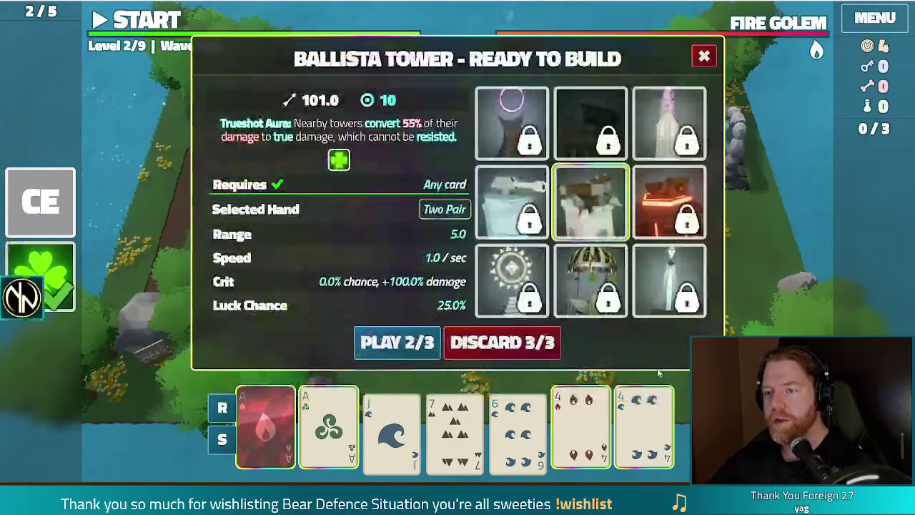
click(398, 343)
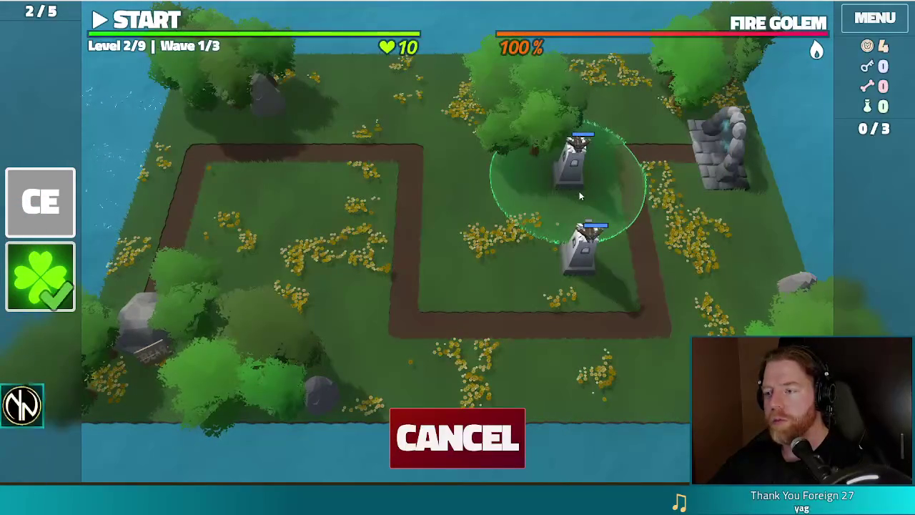
click(576, 209)
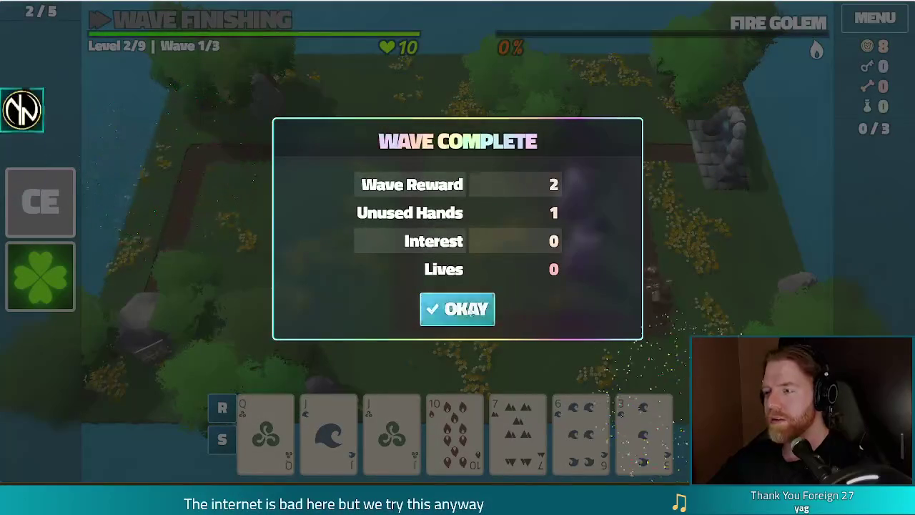
key(Return)
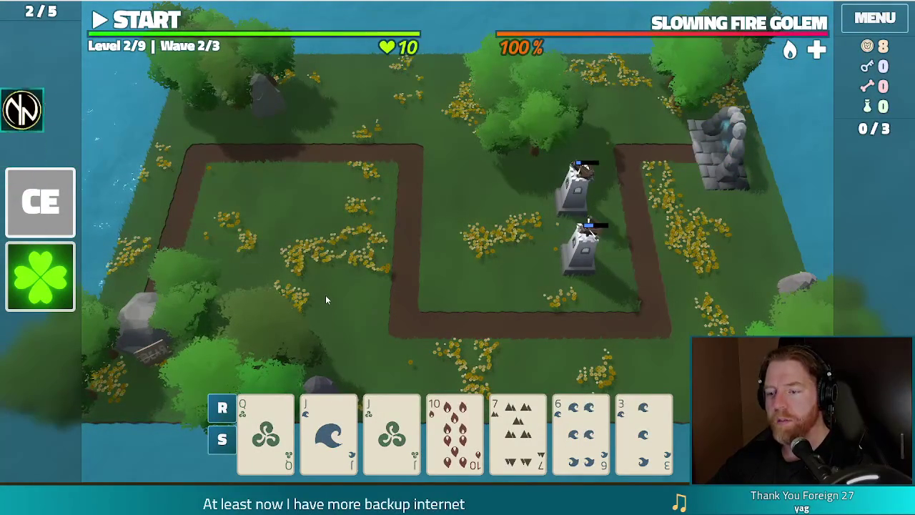
Step: Discard the 7 of Earth and 3 of Water, then play Two Pair of Queens and Jacks
click(518, 429)
click(629, 429)
click(526, 351)
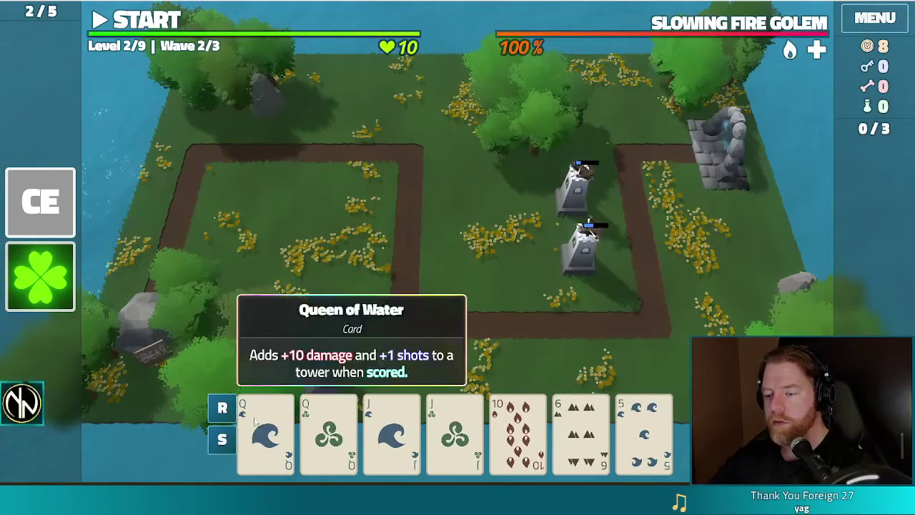
click(266, 428)
click(328, 429)
click(391, 429)
click(454, 429)
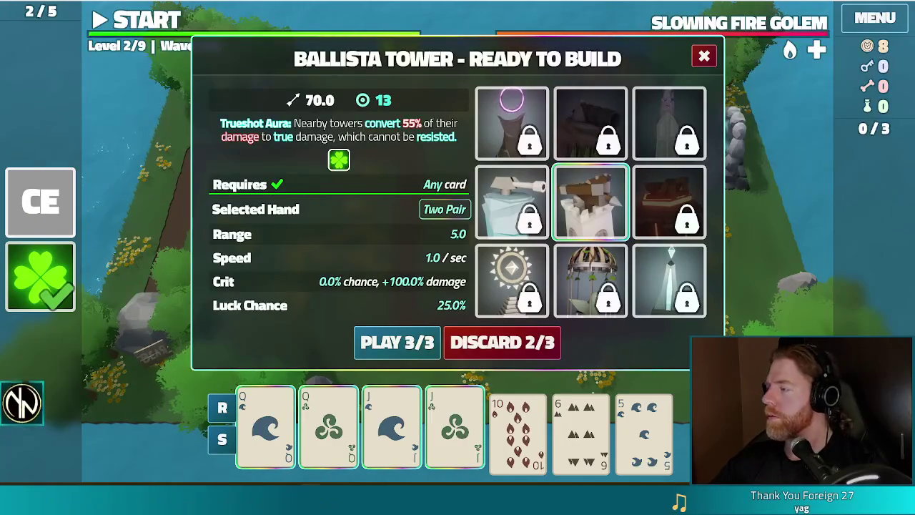
click(396, 342)
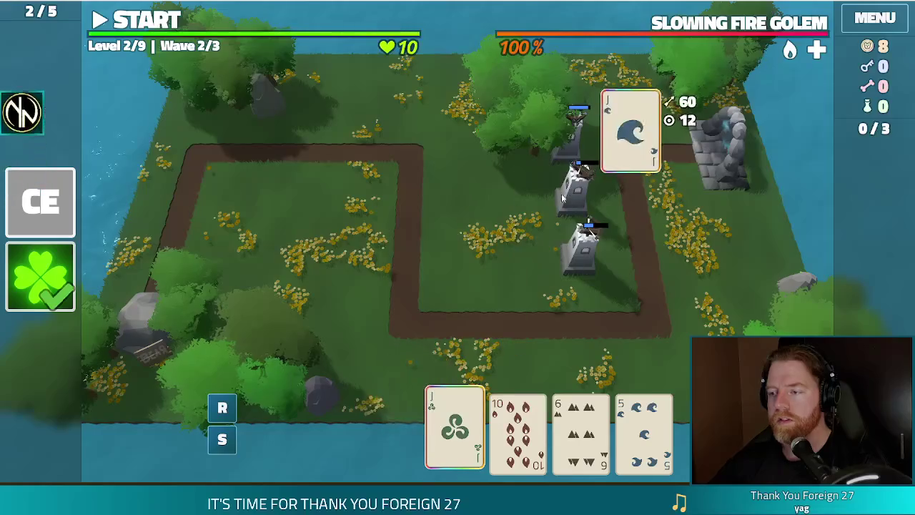
click(580, 261)
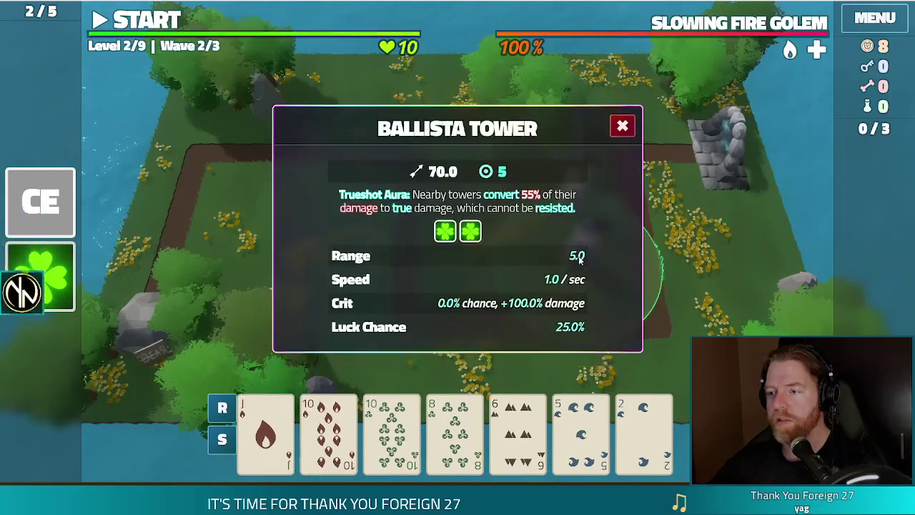
click(620, 127)
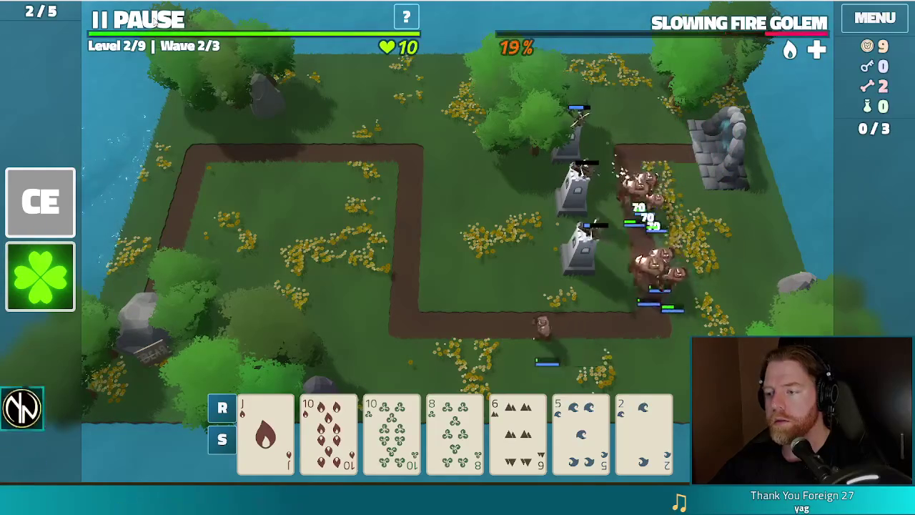
Step: While paused, play an Aces-and-10s full house to build a tower in the left loop and finish wave 2
click(154, 21)
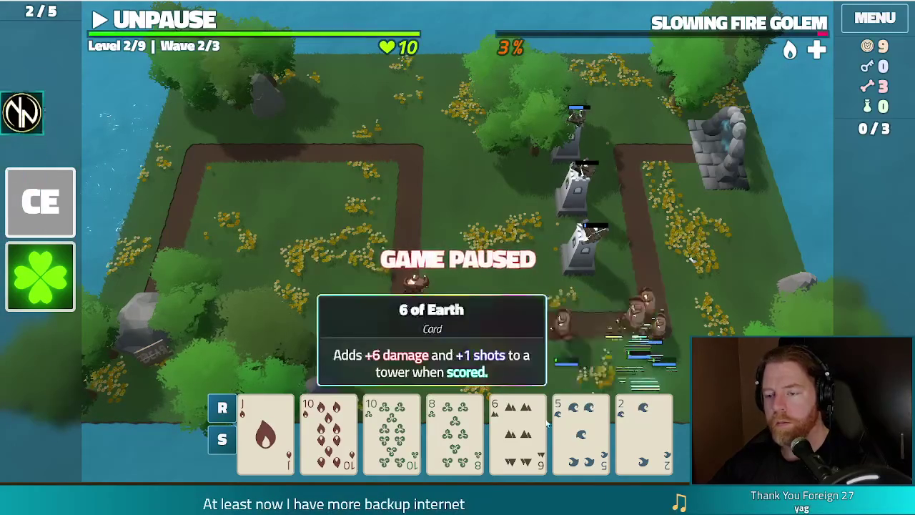
click(643, 429)
click(512, 341)
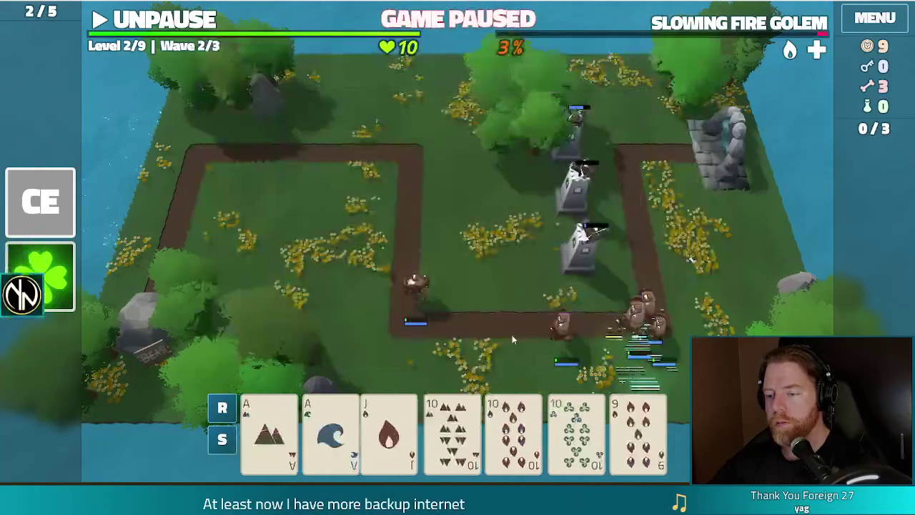
click(261, 429)
click(326, 429)
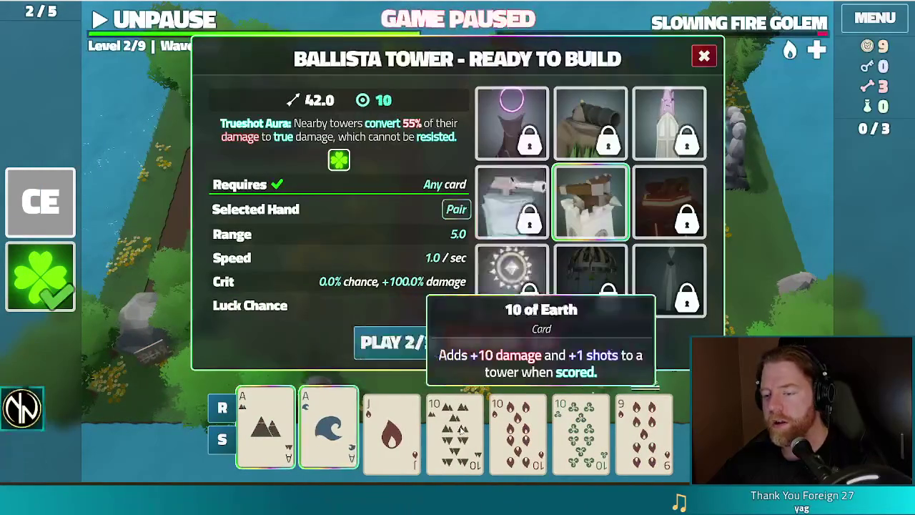
click(457, 428)
click(518, 428)
click(580, 429)
click(394, 342)
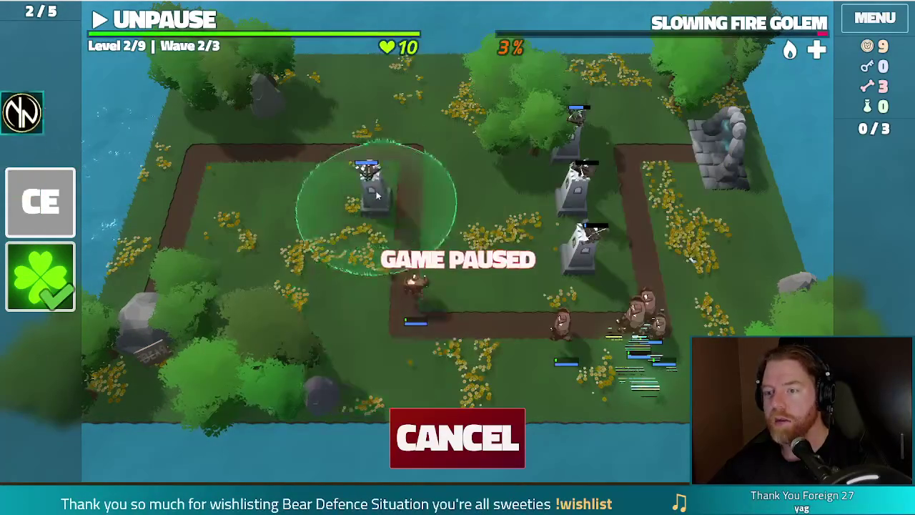
click(336, 189)
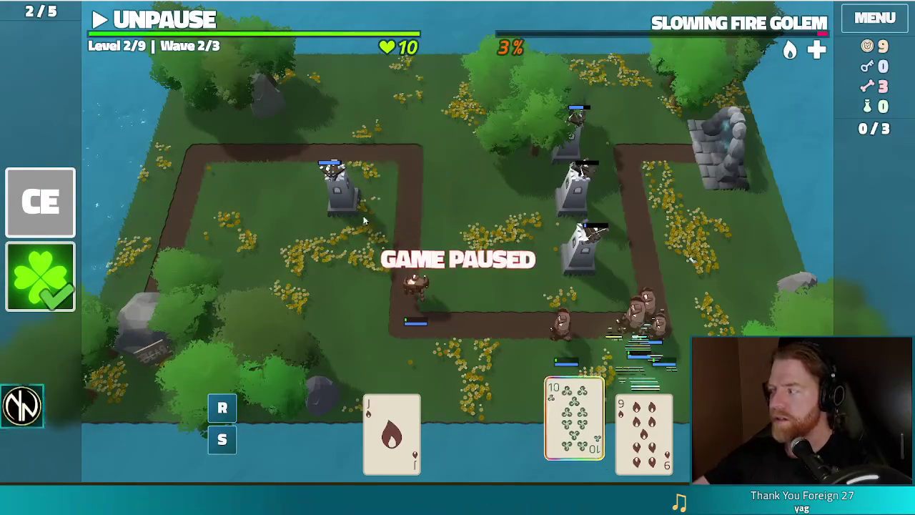
click(163, 27)
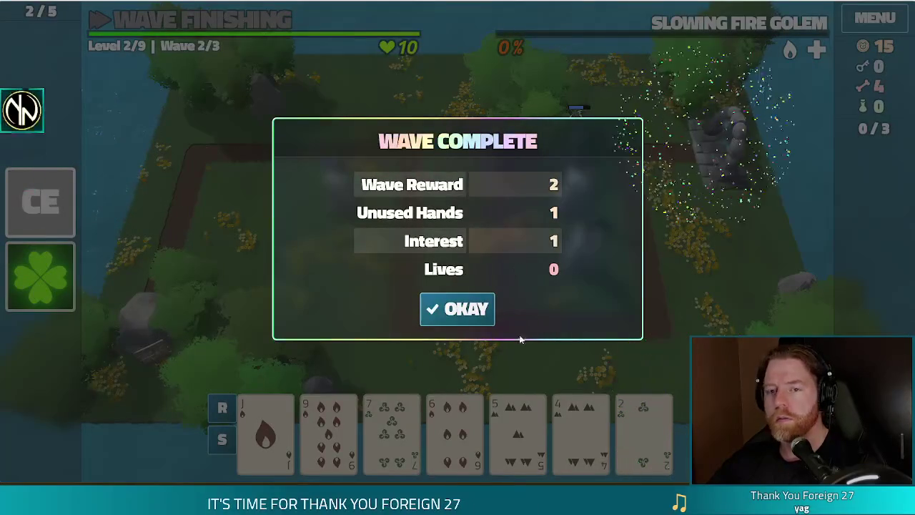
click(452, 312)
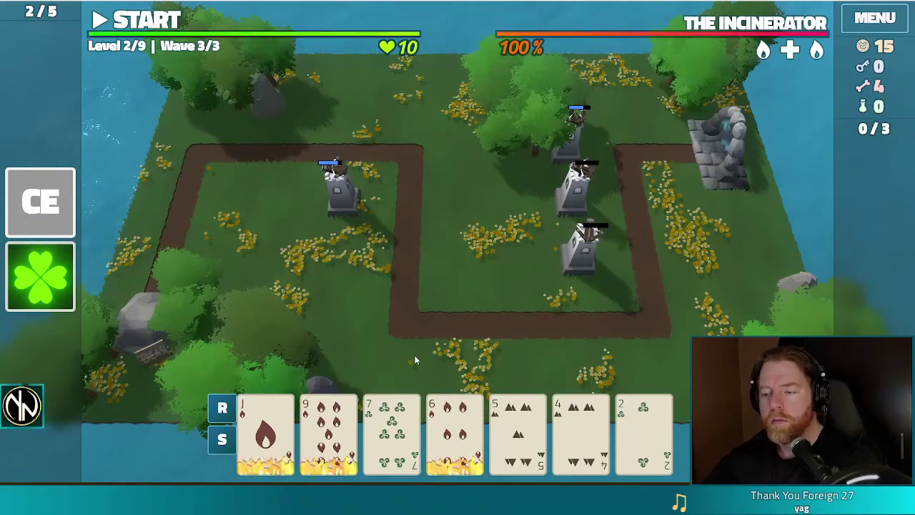
Step: Discard the Jack, 9 and 6 of Fire for new cards
mouse_move(268, 428)
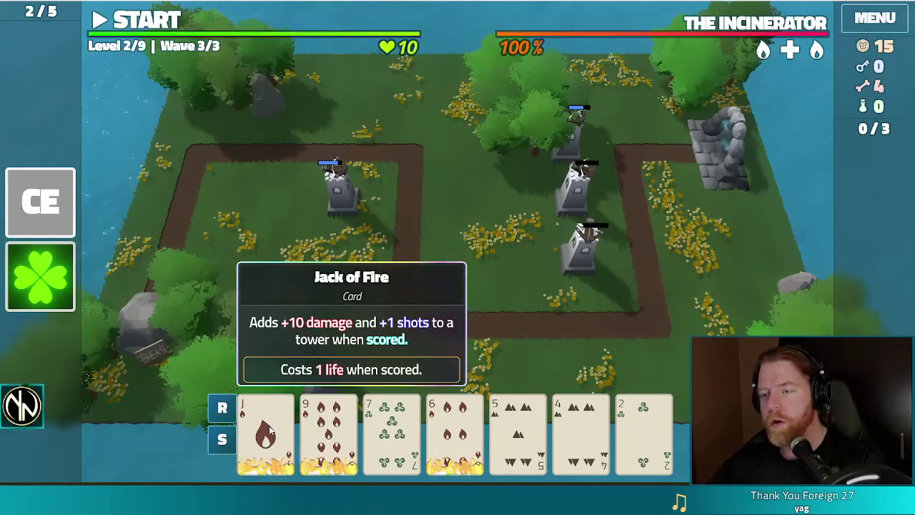
click(268, 427)
click(329, 429)
click(454, 429)
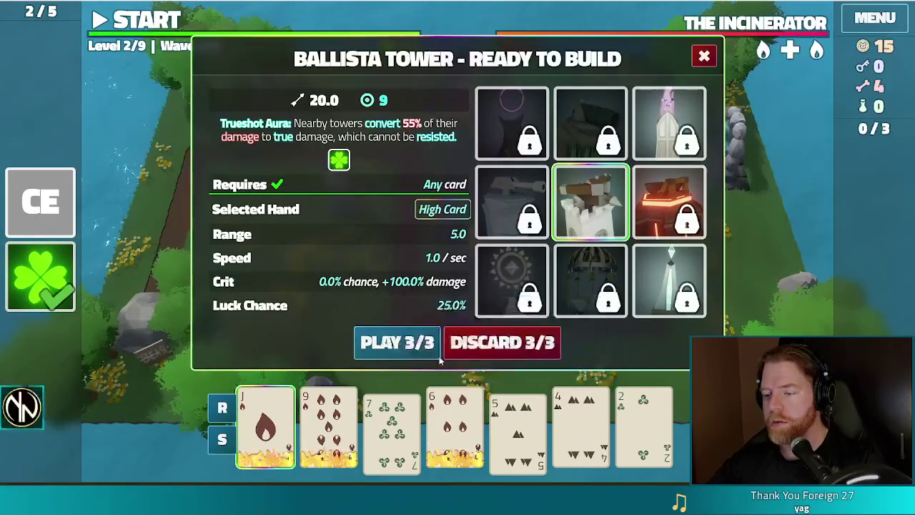
click(486, 350)
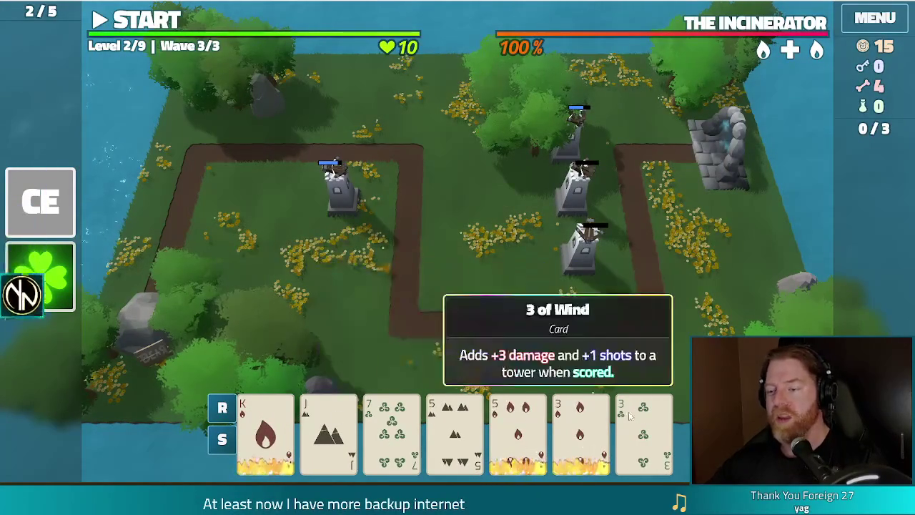
Step: Inspect the stats of two existing ballista towers
click(323, 211)
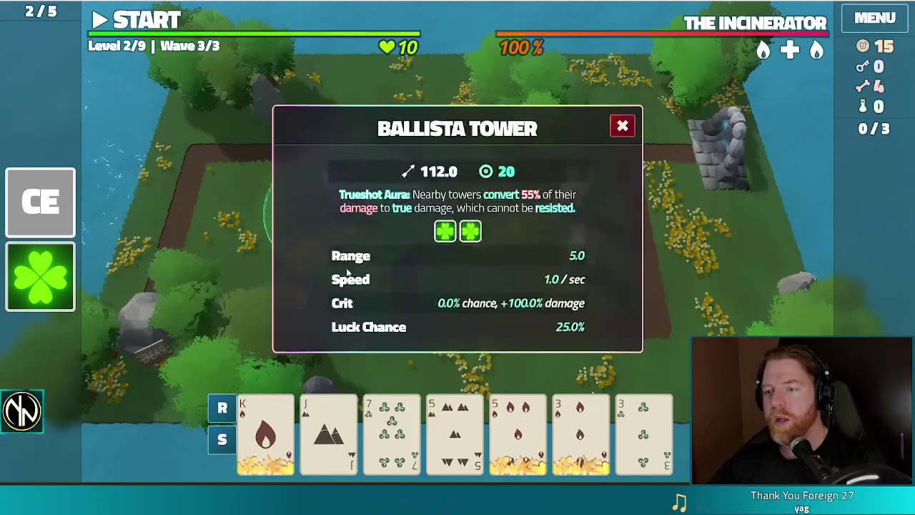
click(622, 126)
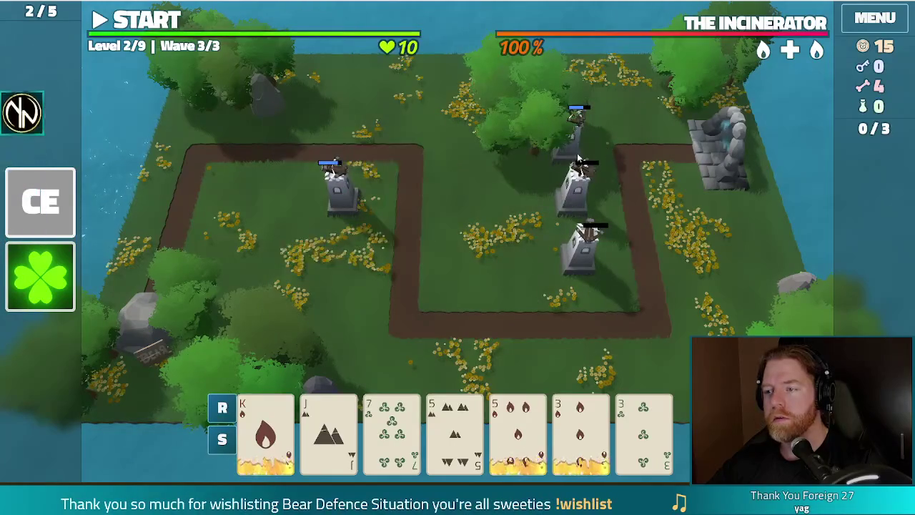
click(570, 151)
click(622, 126)
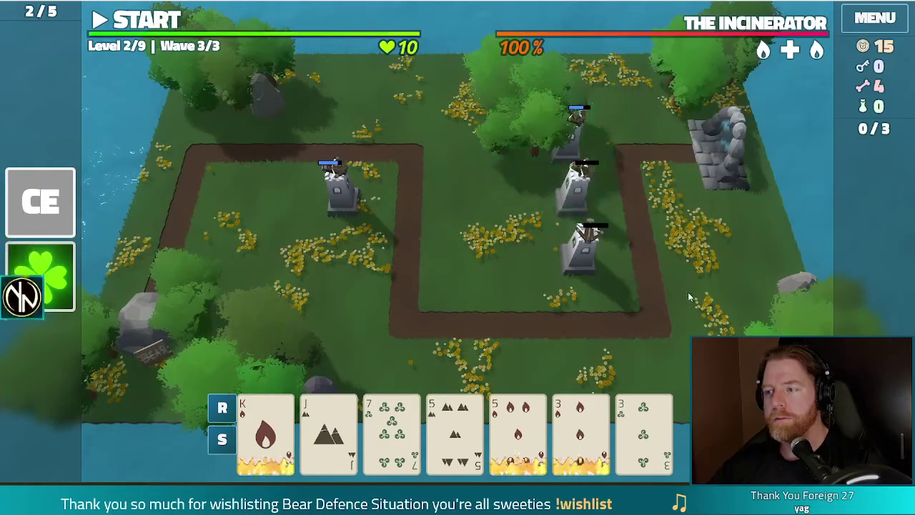
mouse_move(776, 60)
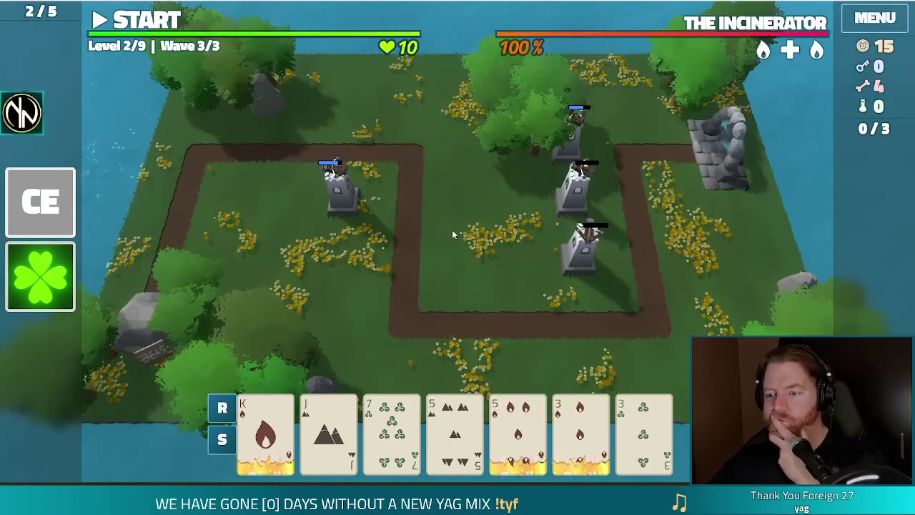
Step: Discard the two 5s and two 3s for fresh cards
mouse_move(281, 406)
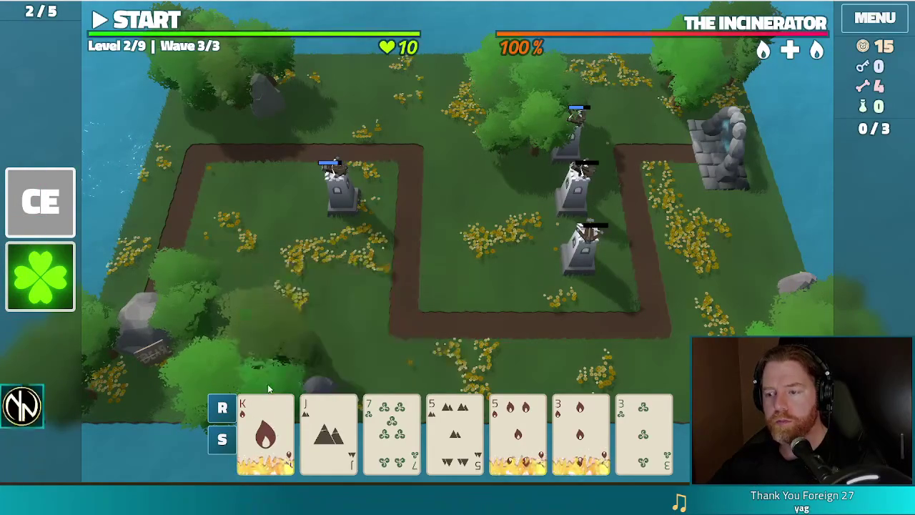
click(463, 420)
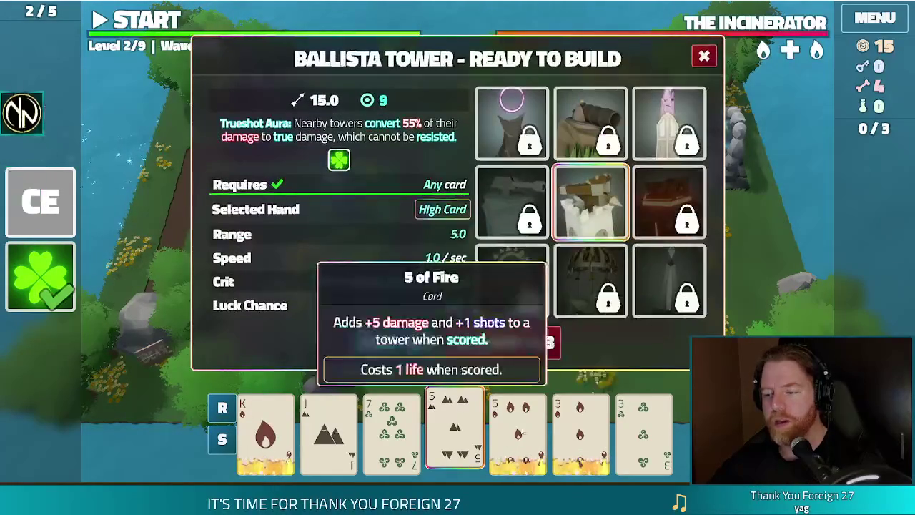
click(517, 429)
click(581, 429)
click(643, 429)
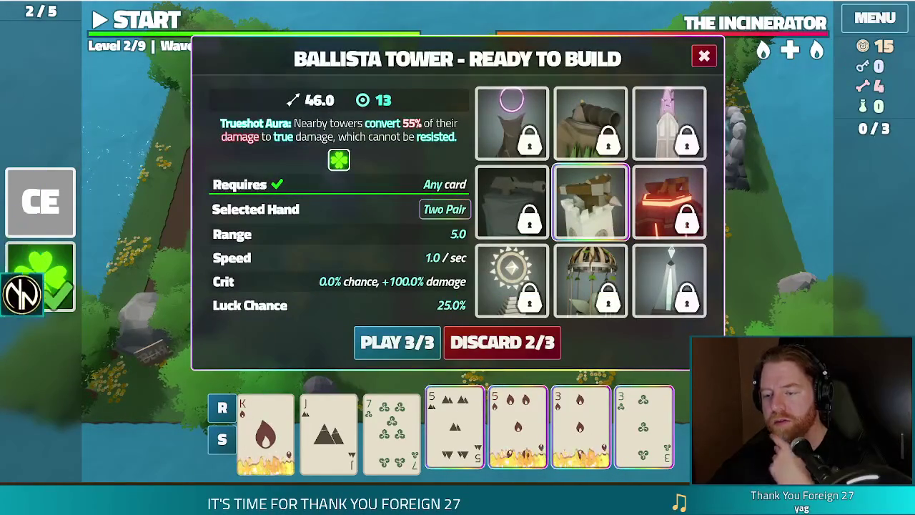
click(524, 356)
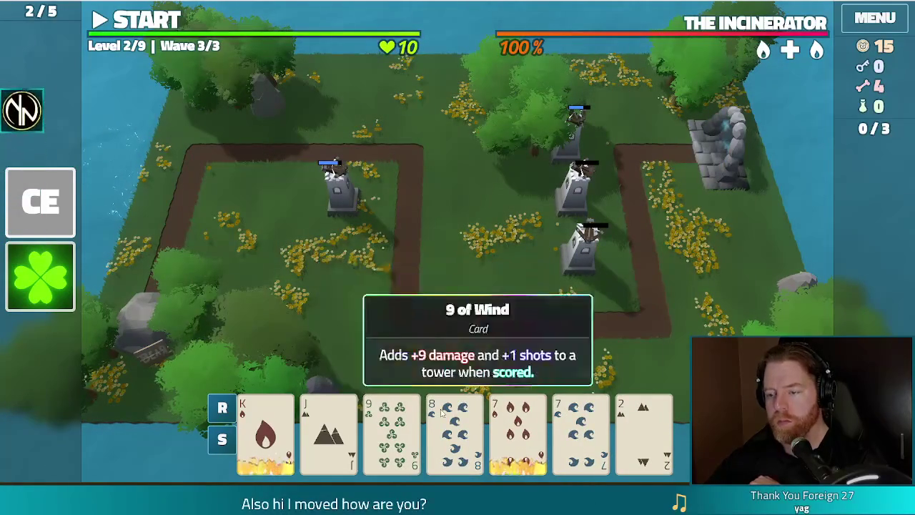
Step: Discard the King of Fire for a new draw
mouse_move(495, 412)
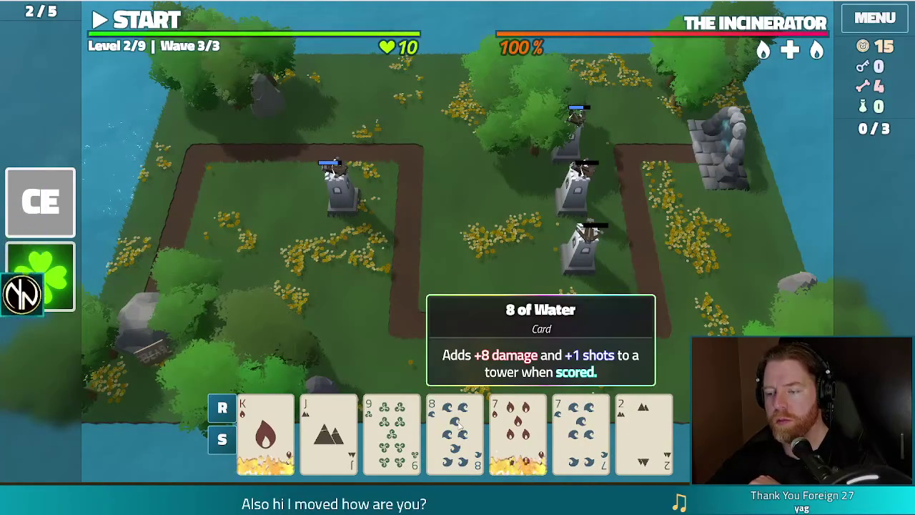
click(641, 442)
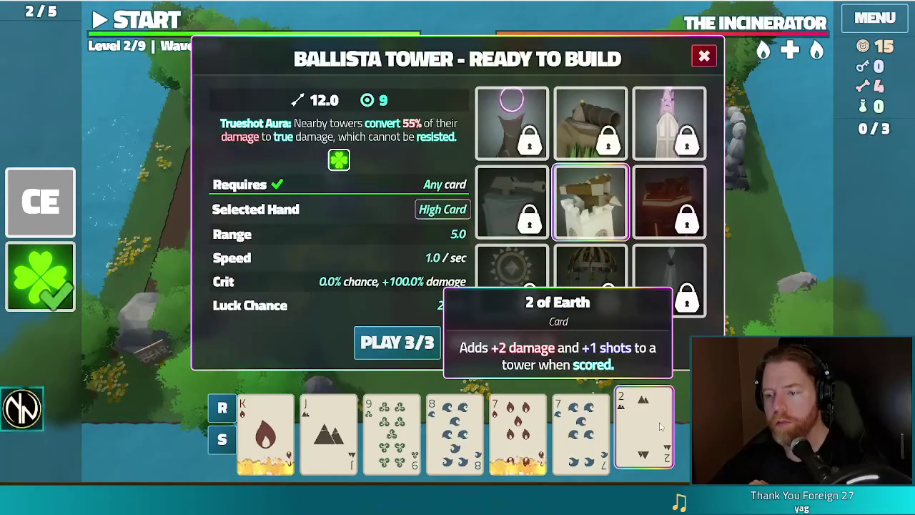
click(396, 429)
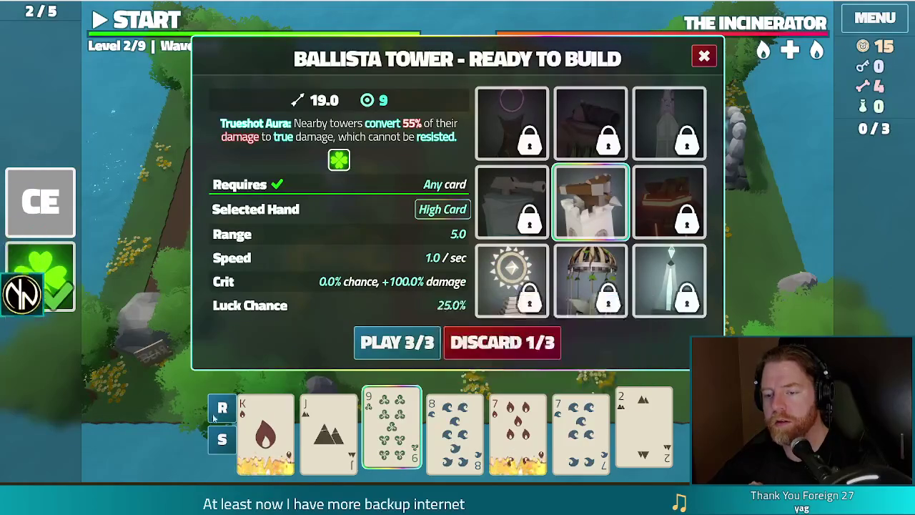
click(265, 429)
click(512, 344)
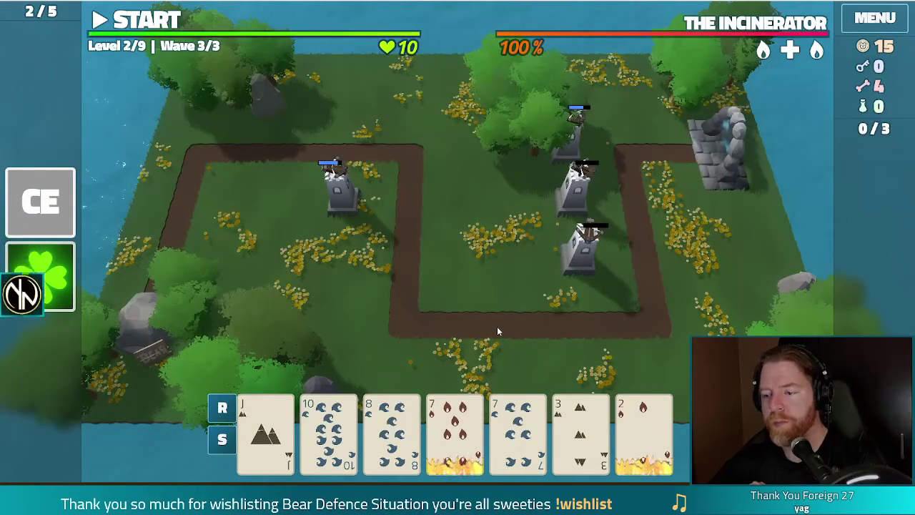
Step: Play the 8 of Water as a High Card tower on the middle grass field
click(392, 429)
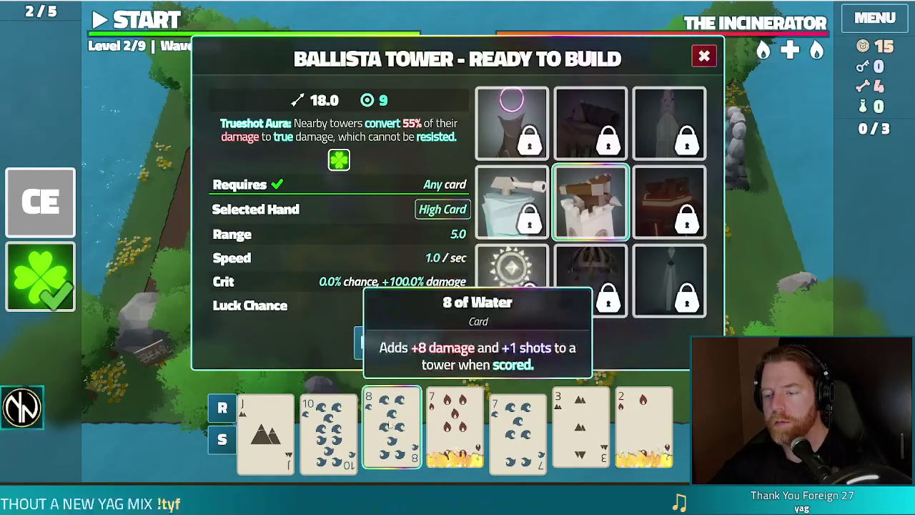
click(397, 342)
click(468, 268)
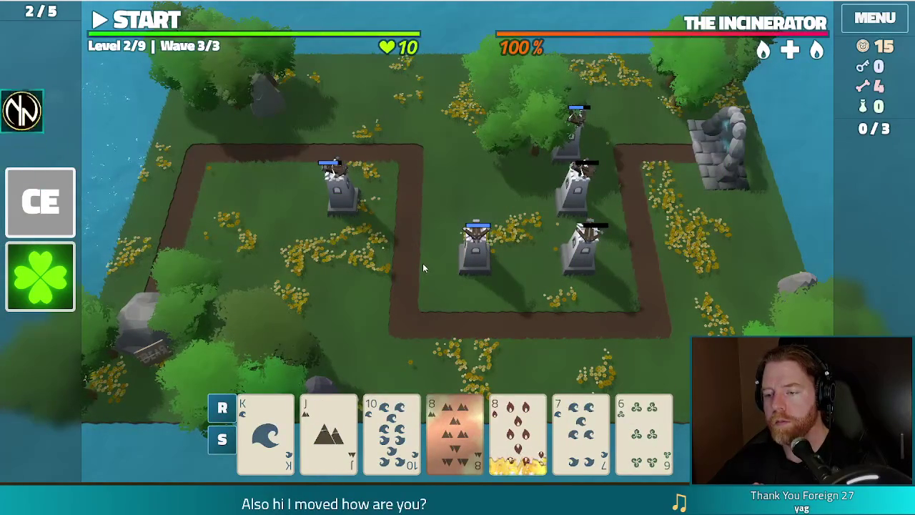
Step: Check the deck overview, then play the 7 of Water as a tower beside the enemy portal
mouse_move(532, 443)
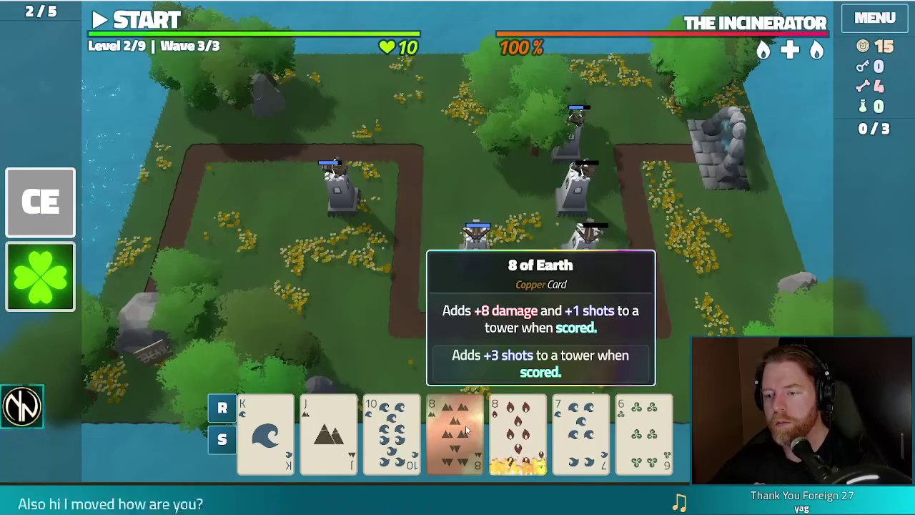
click(580, 429)
mouse_move(641, 441)
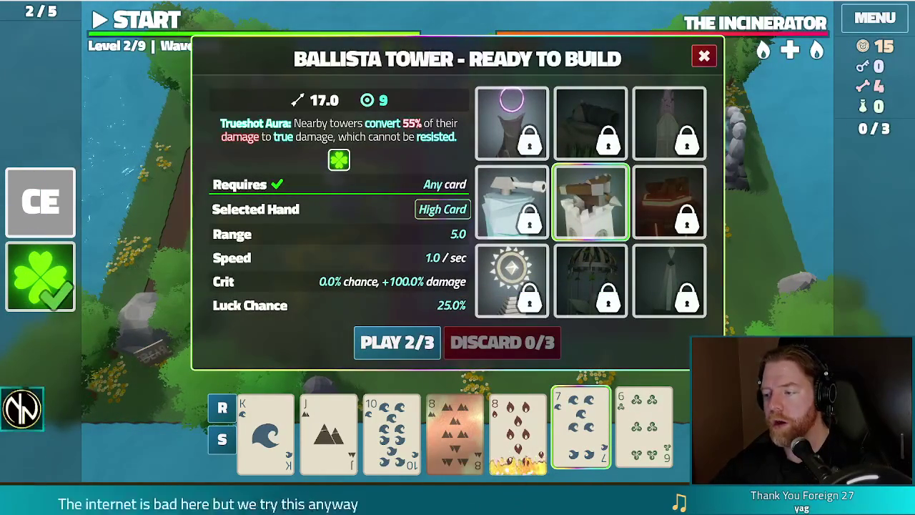
key(d)
mouse_move(603, 136)
mouse_down()
mouse_move(602, 323)
mouse_move(598, 96)
mouse_up()
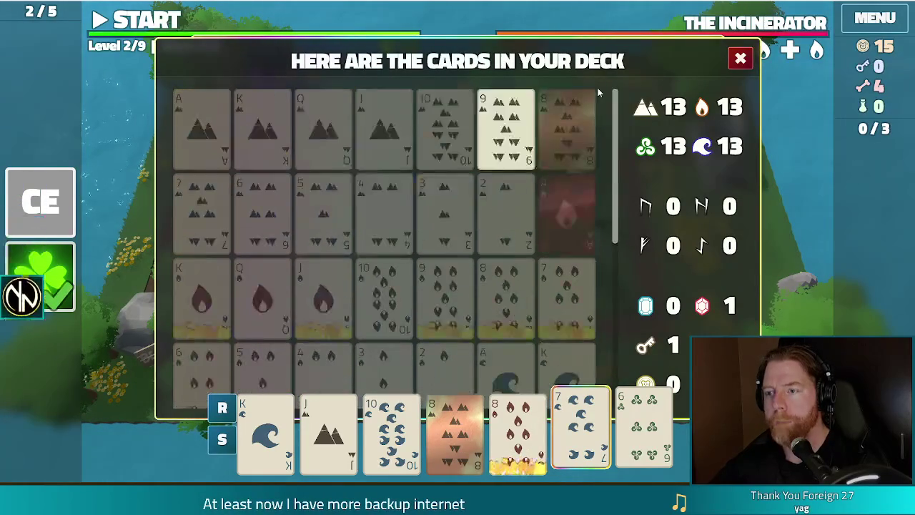
click(739, 58)
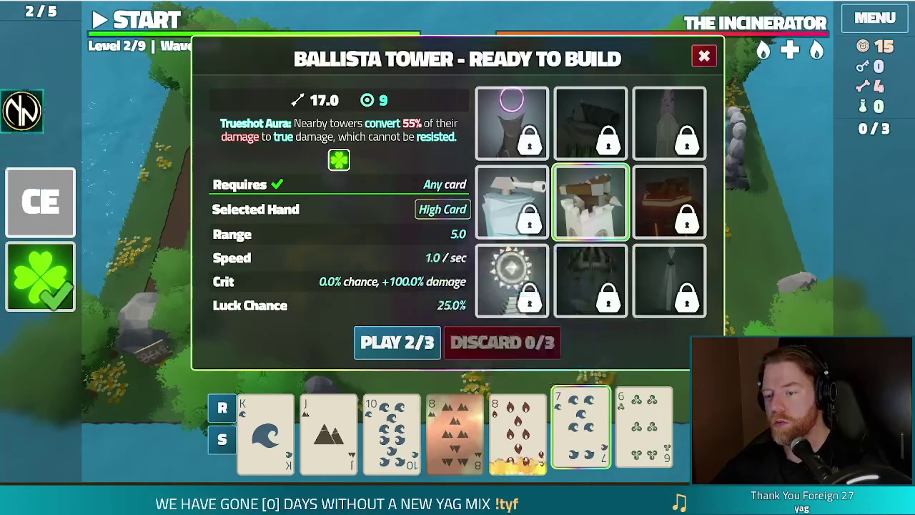
click(397, 342)
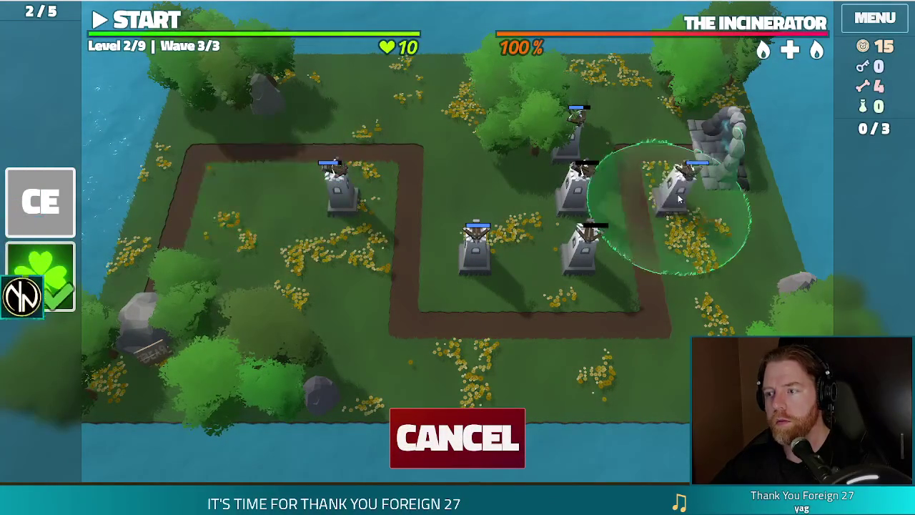
click(708, 193)
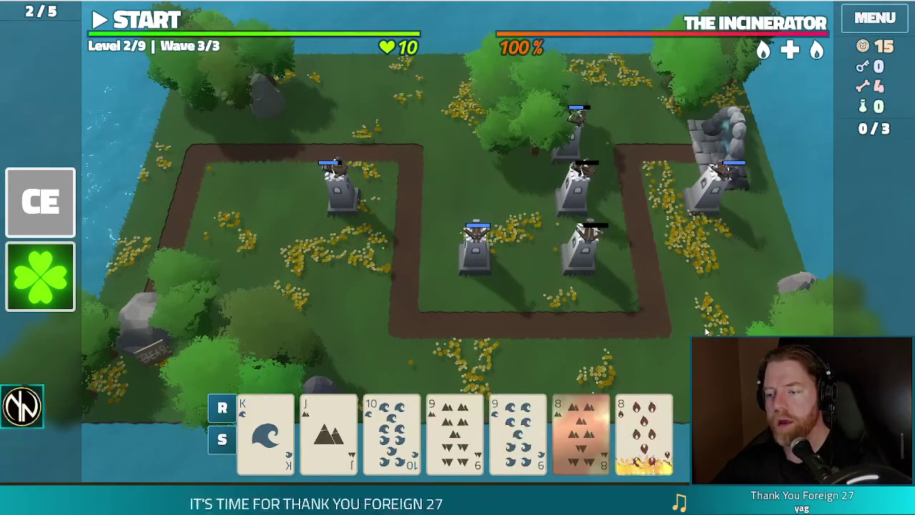
Step: Play Two Pair of 9s and 8s as a tower at the left path corner and start wave 3
click(454, 432)
click(517, 433)
click(580, 432)
click(644, 433)
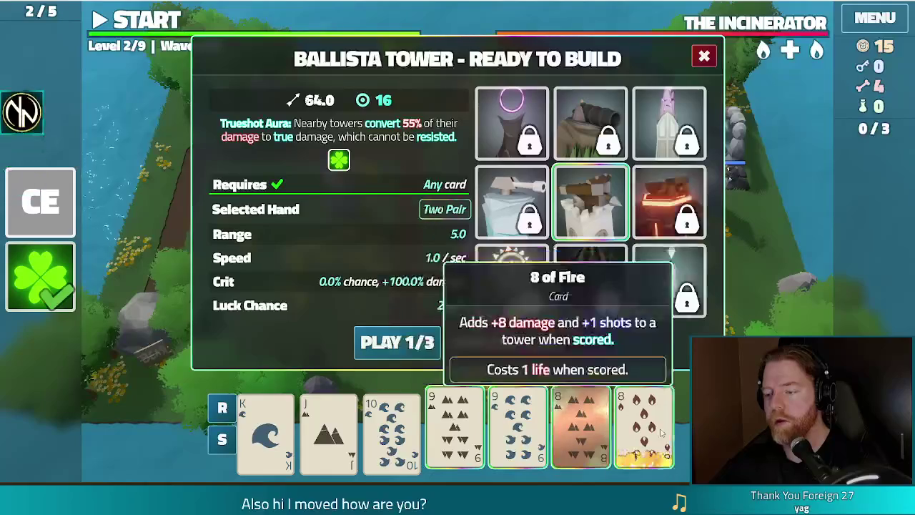
click(397, 343)
click(243, 204)
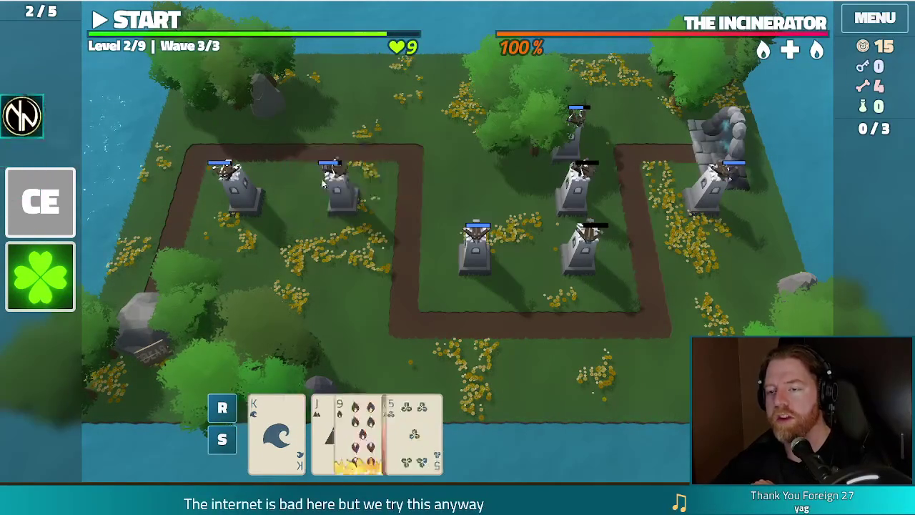
click(149, 22)
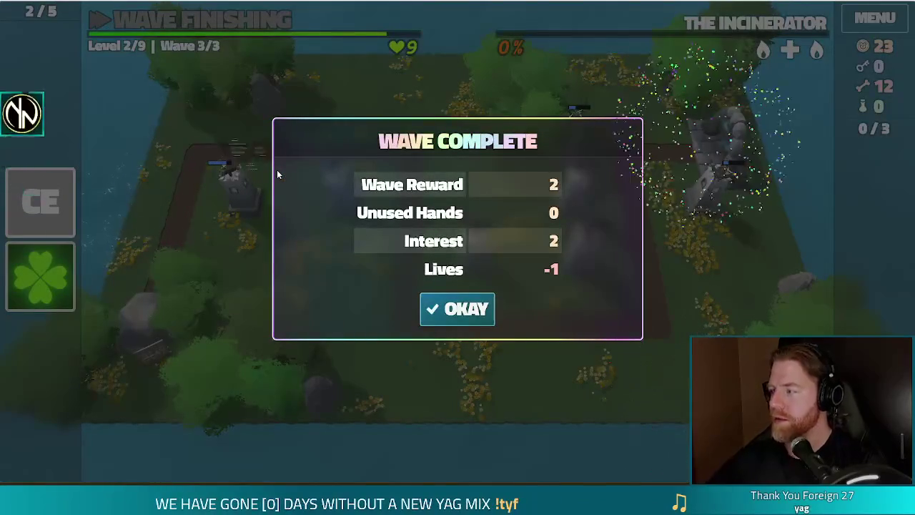
Step: Accept the wave 3 rewards and upgrade the Ballista Tower's shots to level 3
click(435, 309)
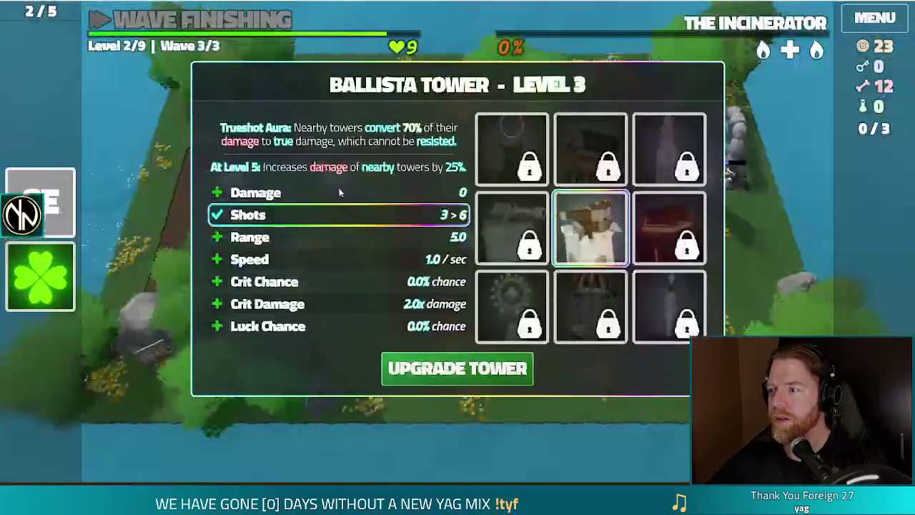
click(457, 368)
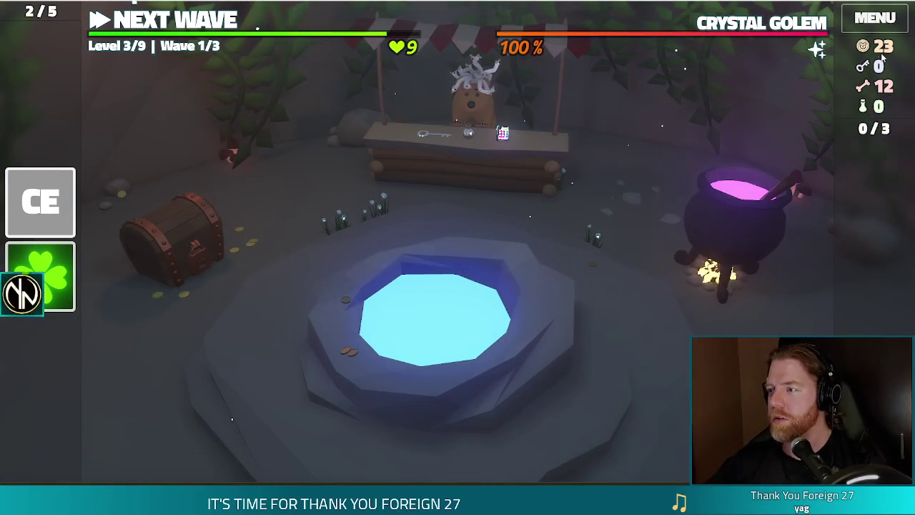
click(736, 221)
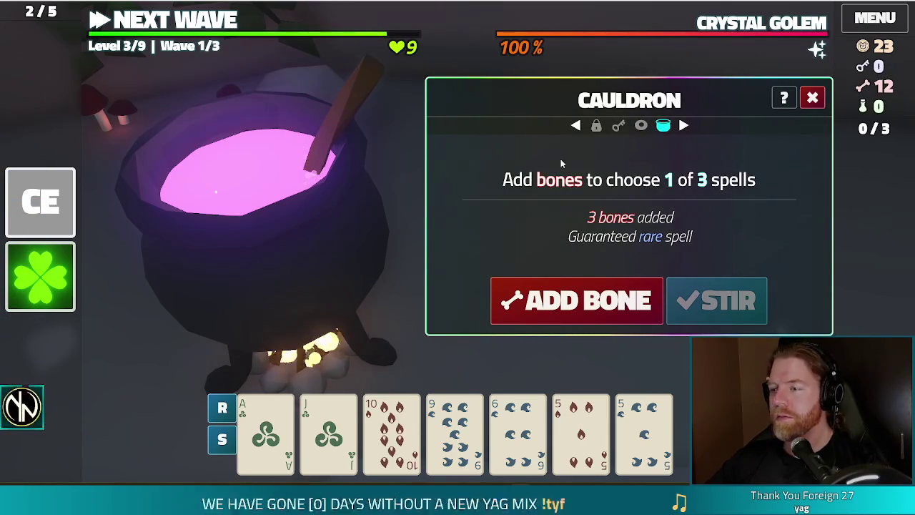
click(812, 98)
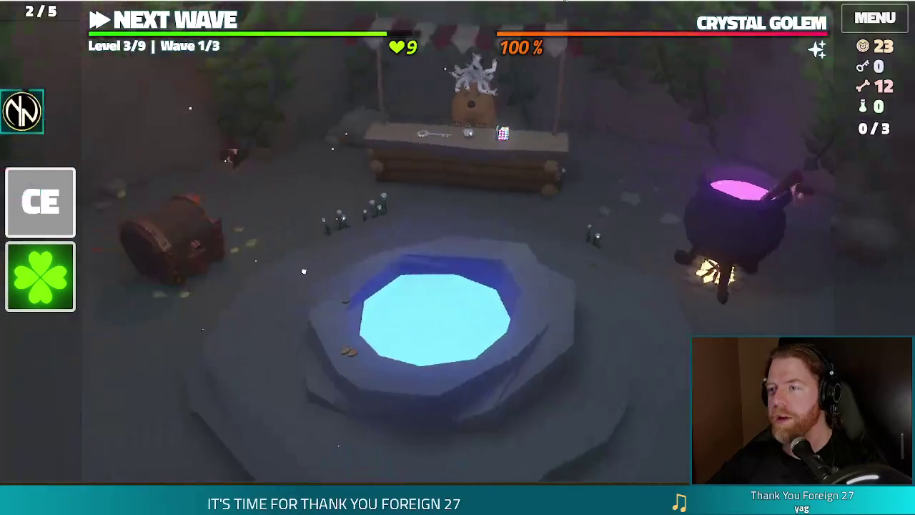
Step: Stop the game, close the golem_crystal.tscn tab, and select the show animation on turtle.tscn
key(ctrl+s)
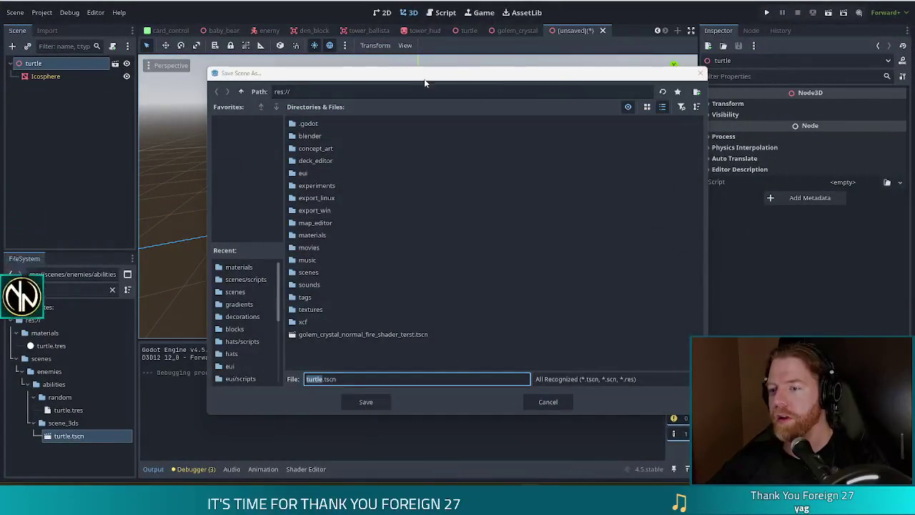
key(Escape)
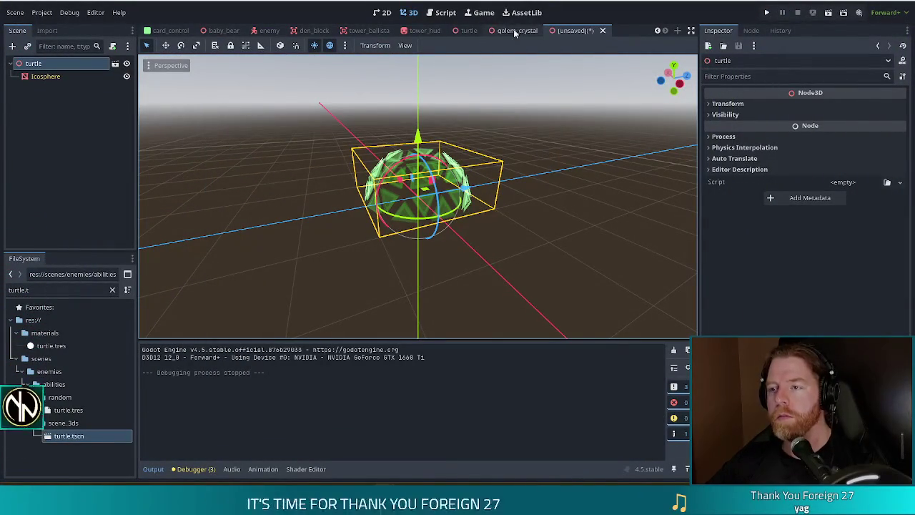
click(516, 31)
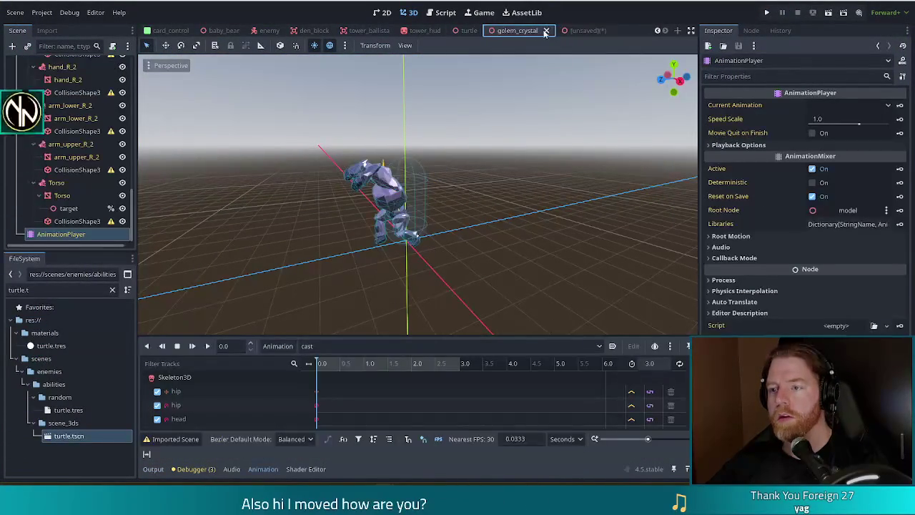
click(547, 30)
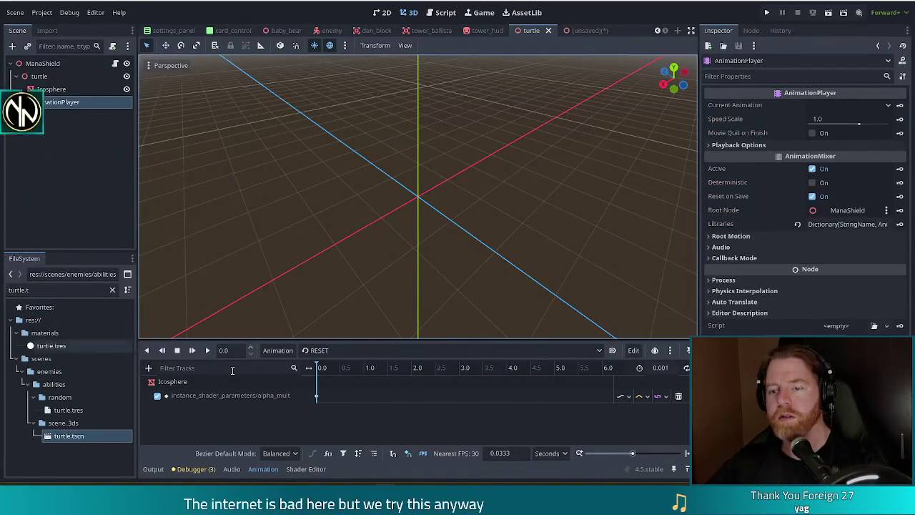
click(357, 350)
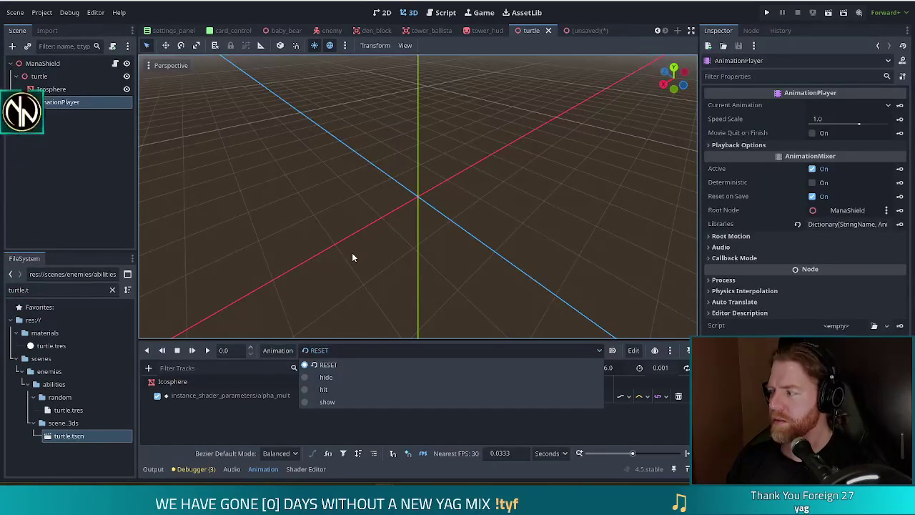
click(338, 401)
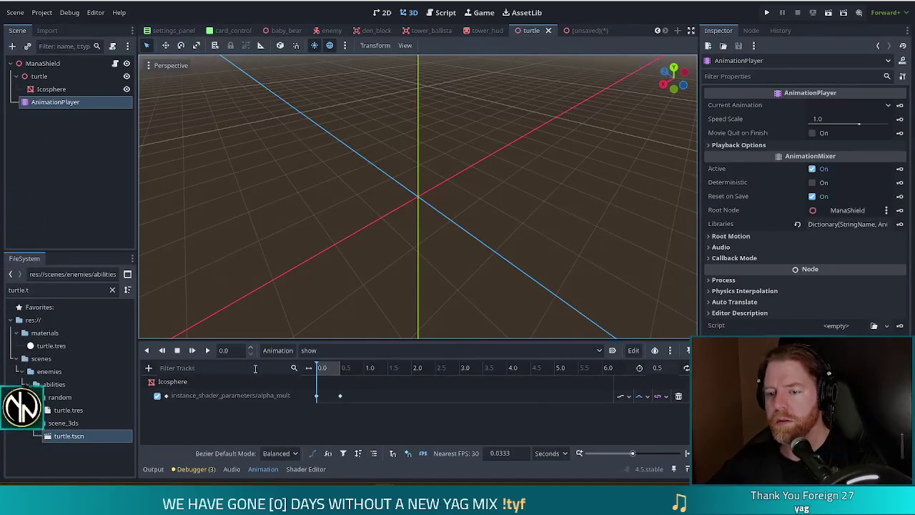
Step: Scrub the show animation's playhead to preview the Icosphere fading in by 0.5 s
drag(326, 368, 344, 370)
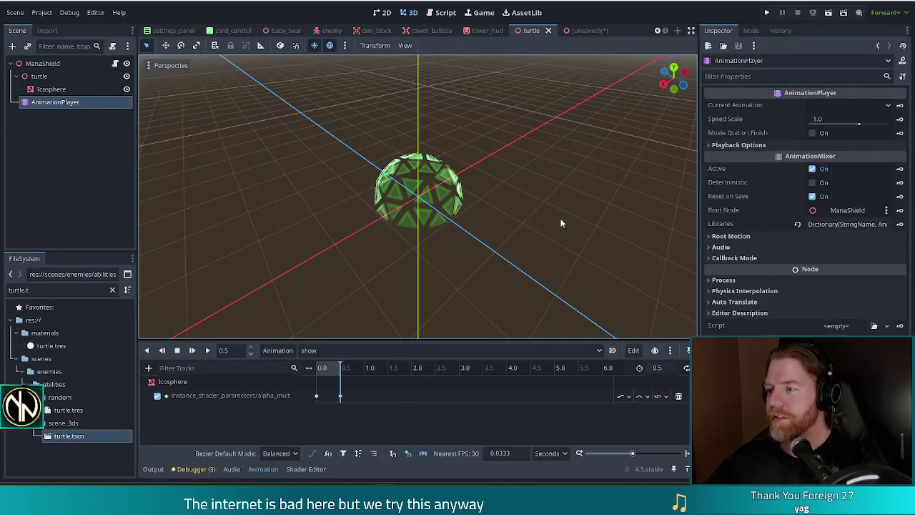
mouse_move(326, 373)
mouse_down()
mouse_move(316, 372)
mouse_move(333, 373)
mouse_up()
Step: Scrub the show animation's fade-in, return the playhead to 0.0, and go to the unsaved scene
drag(326, 374, 343, 377)
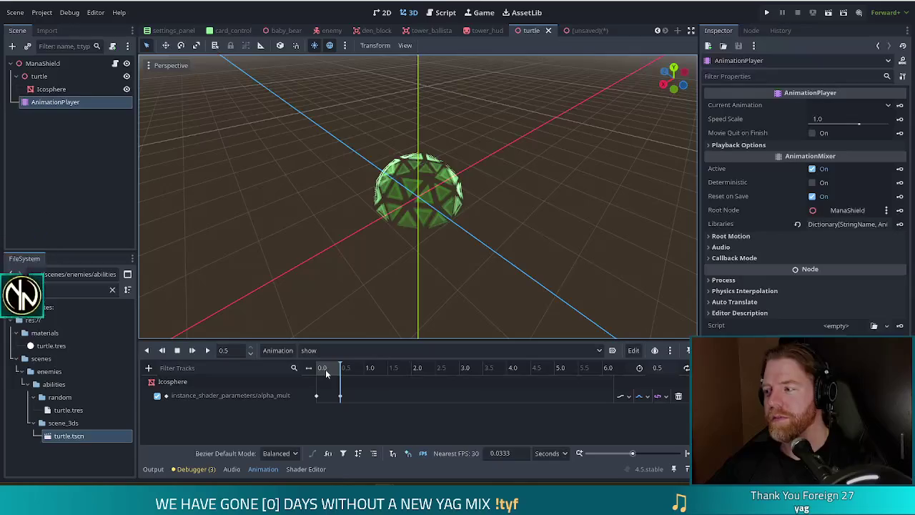
drag(325, 368, 304, 368)
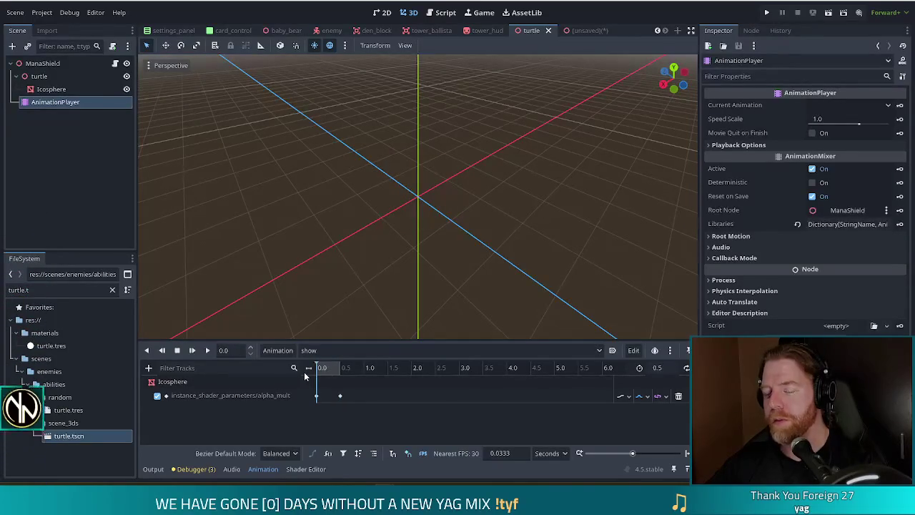
click(579, 31)
Step: Close the unsaved scene without saving and save the turtle scene
click(604, 30)
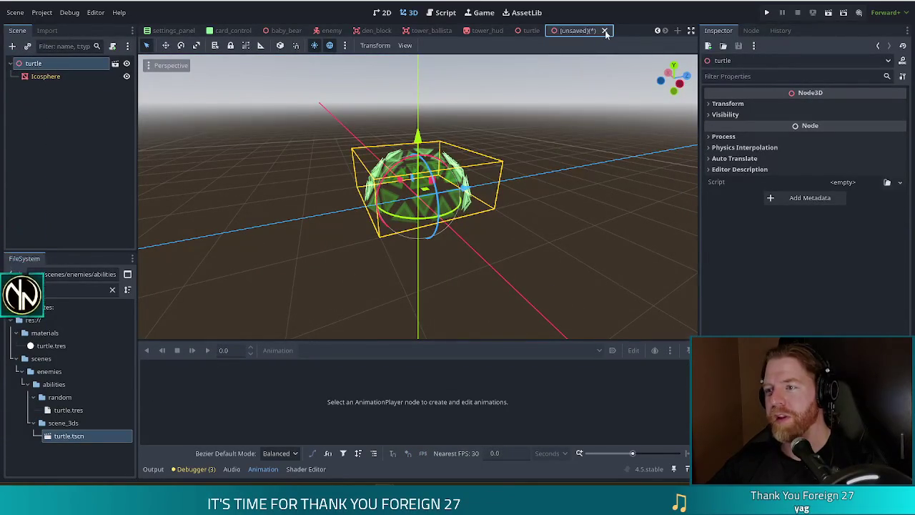
click(522, 265)
key(ctrl+s)
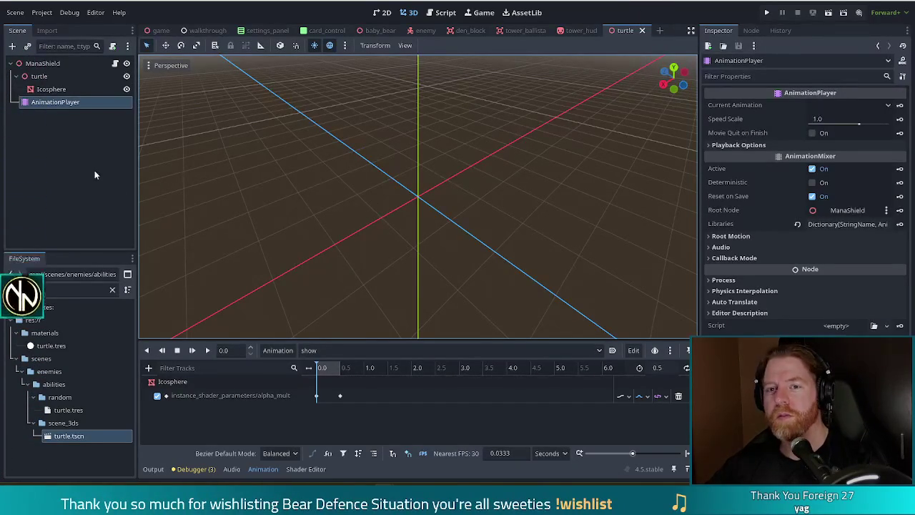
Step: Rename the ManaShield root node to Turtle, save, and filter FileSystem by 'turtle'
double_click(51, 64)
text(Turtle)
key(Return)
key(ctrl+s)
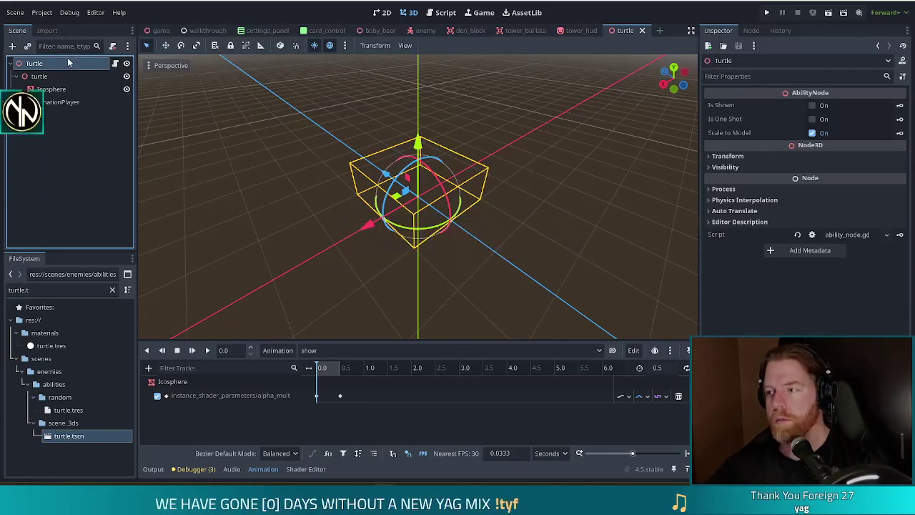
click(61, 290)
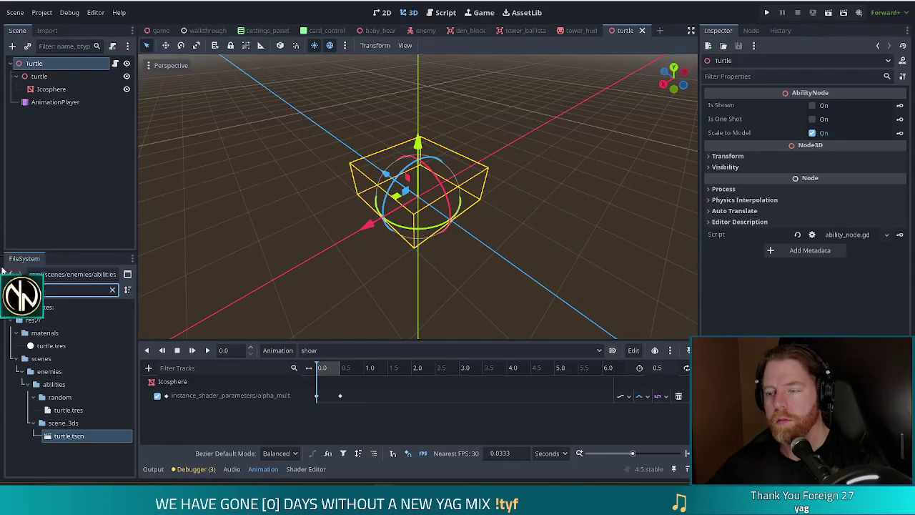
text(tur)
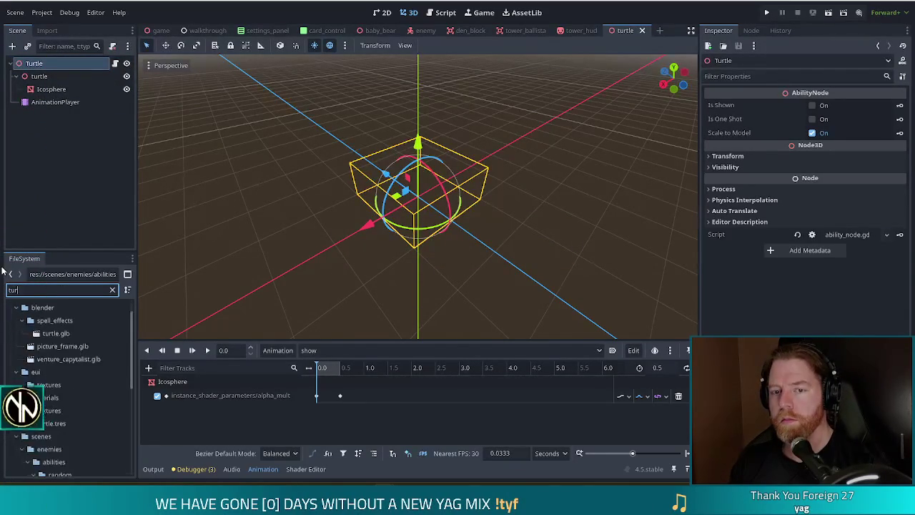
text(tle)
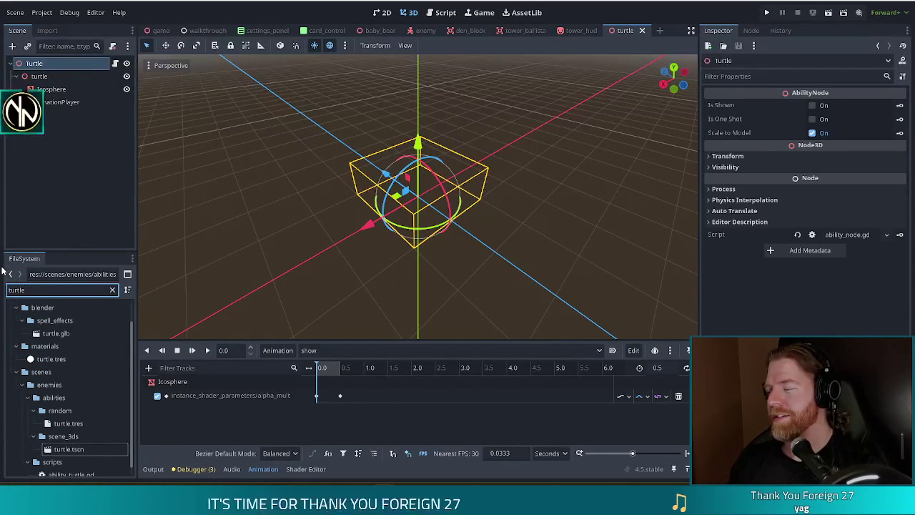
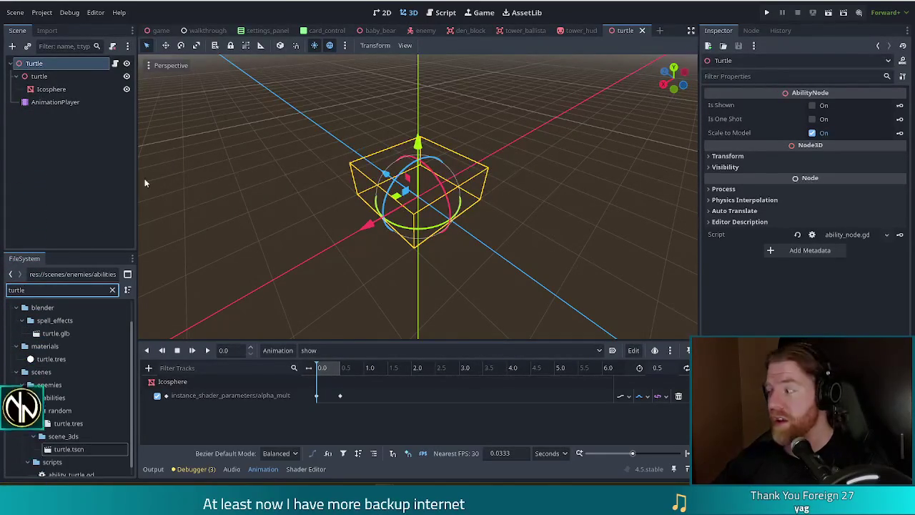
Step: Change turtle.tres Cast Time from 0.25 to 0.15, save it, and launch the game
click(72, 425)
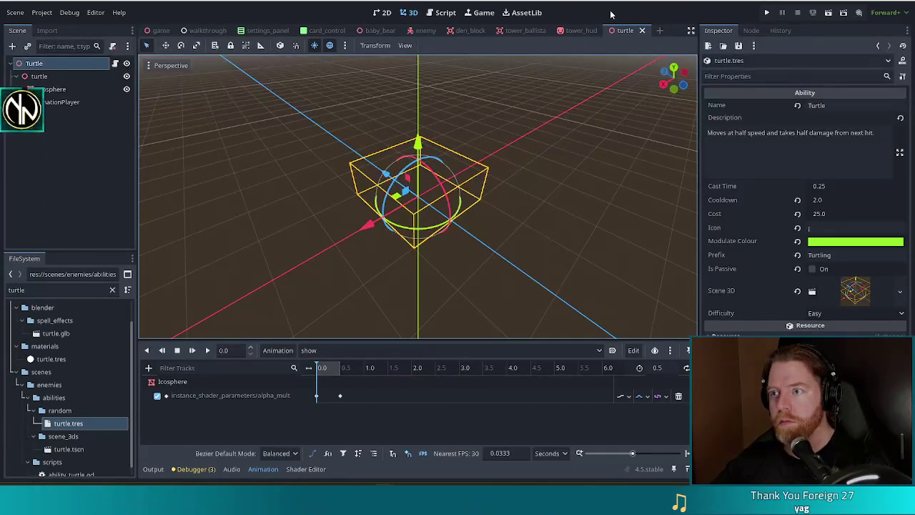
click(829, 186)
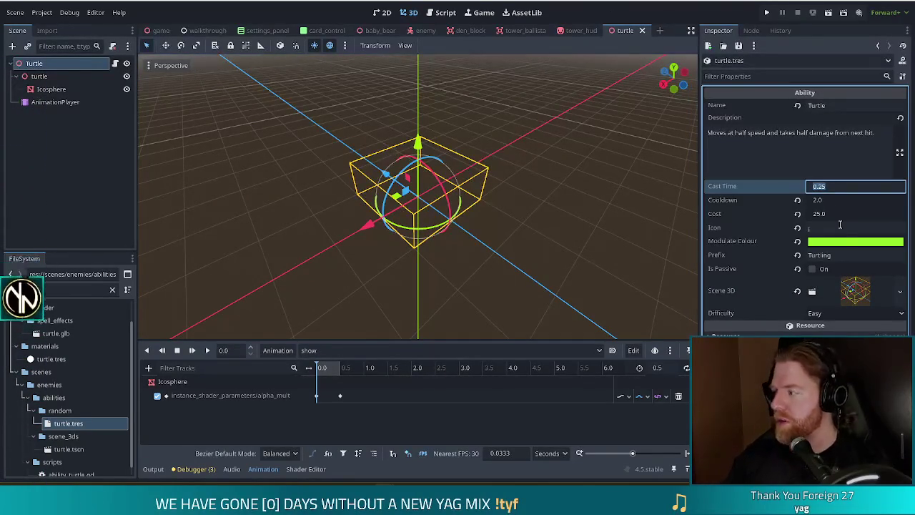
text(.15)
key(Return)
key(ctrl+s)
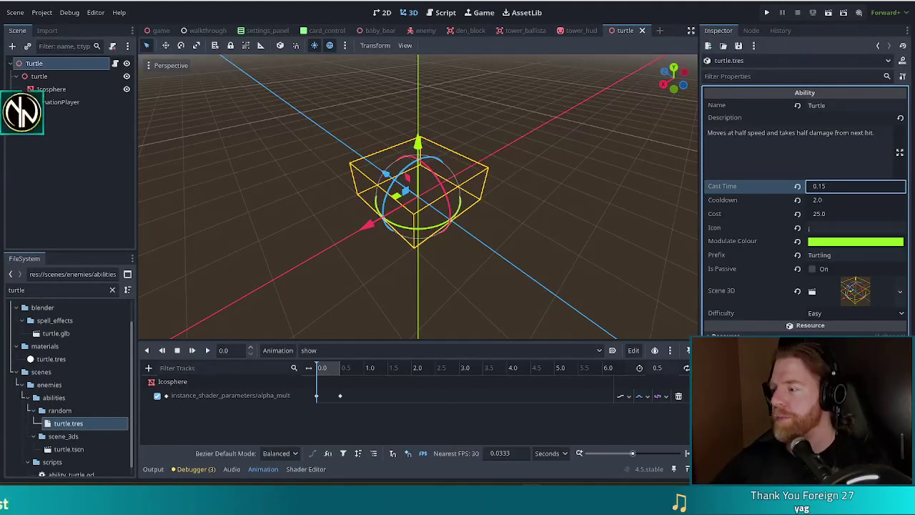
key(Return)
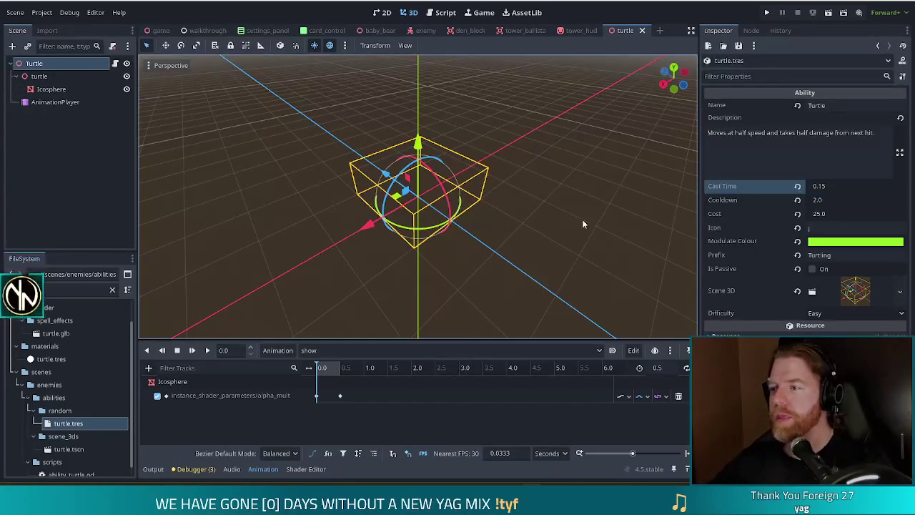
click(766, 12)
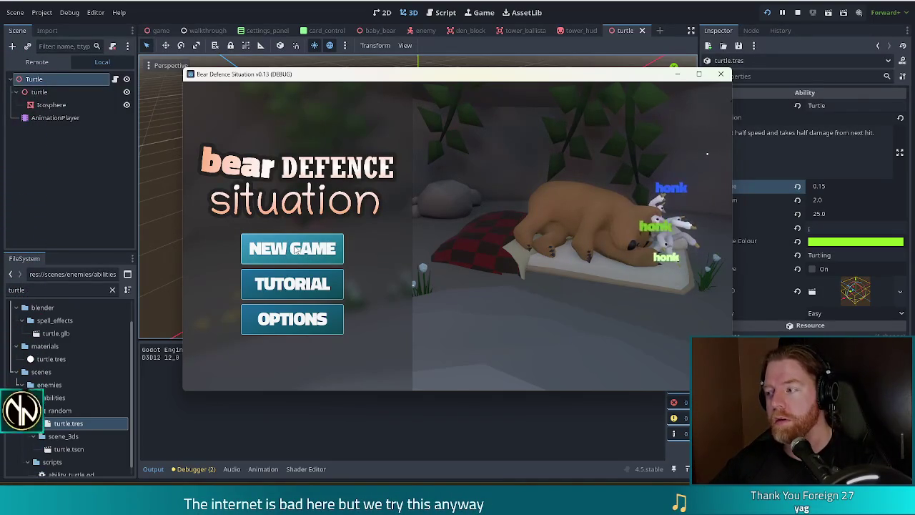
Step: Start a new game, clear the wave-complete message, and begin wave 2
click(295, 249)
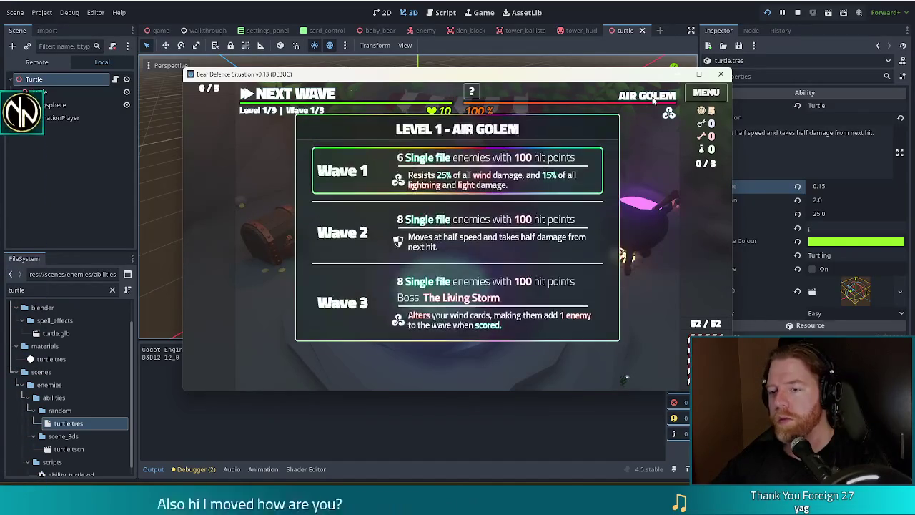
click(274, 99)
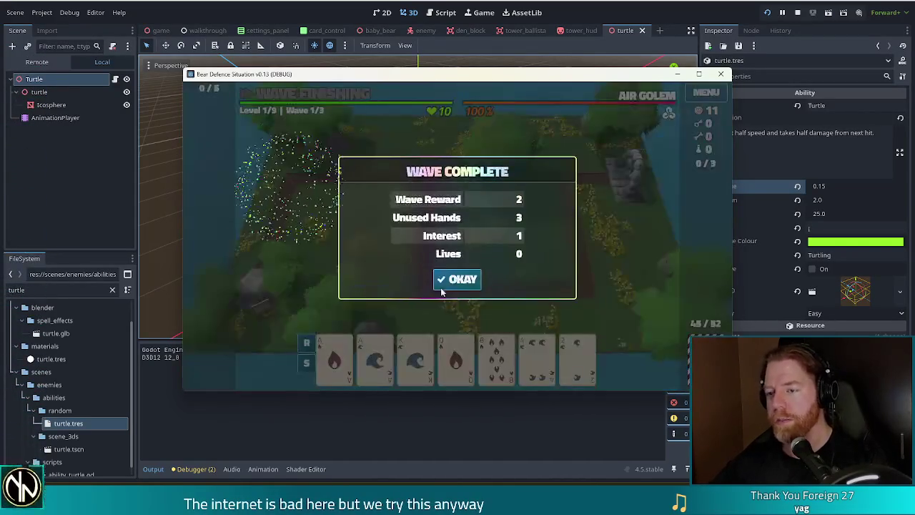
click(447, 281)
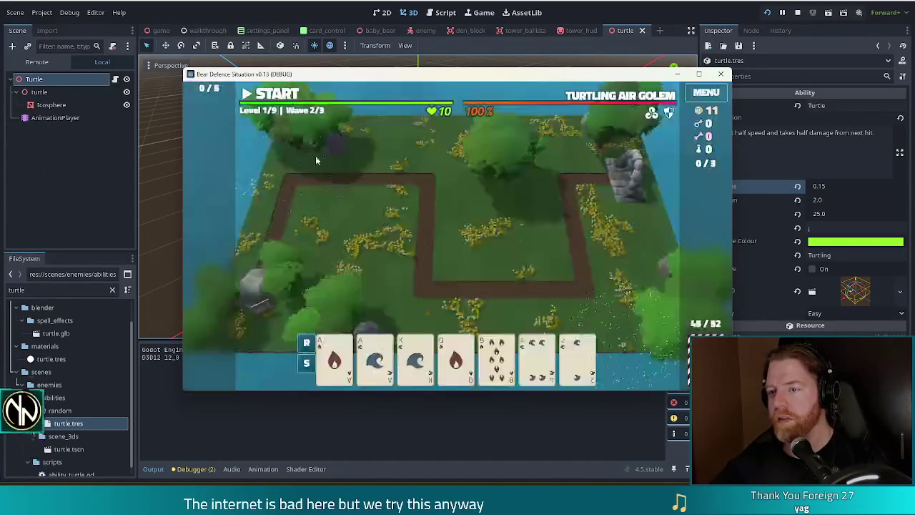
click(275, 95)
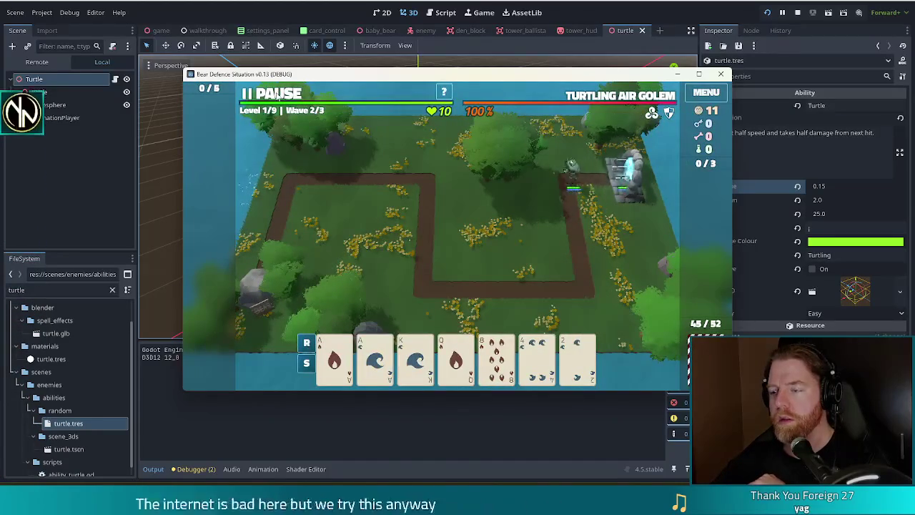
Step: Pause to watch the Turtling Air Golems, then stop the running game
click(277, 95)
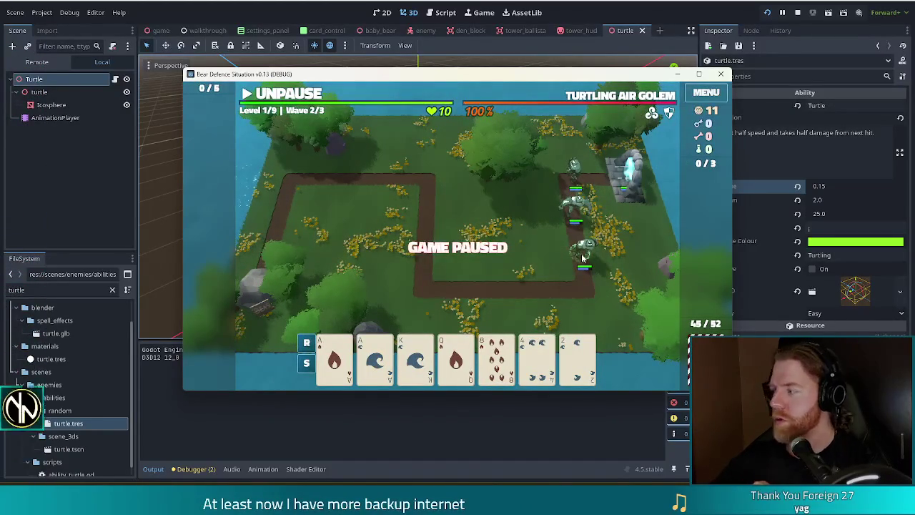
click(289, 100)
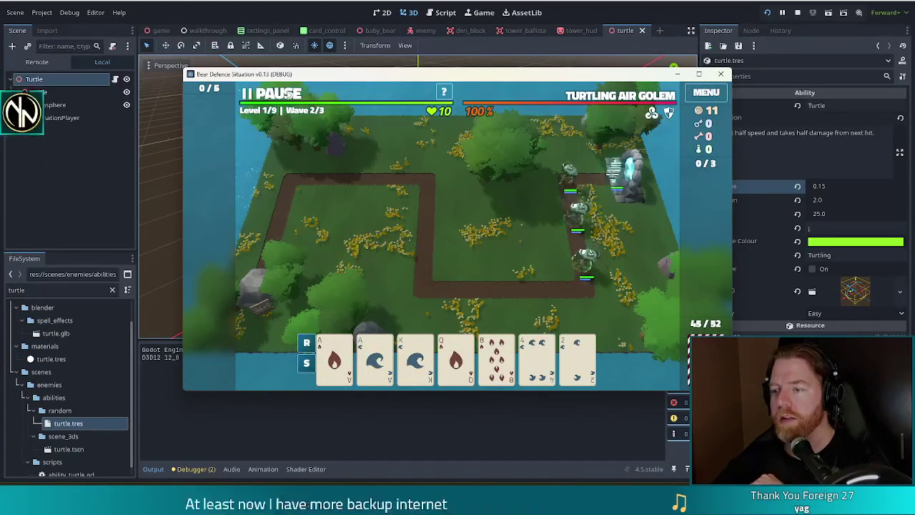
key(space)
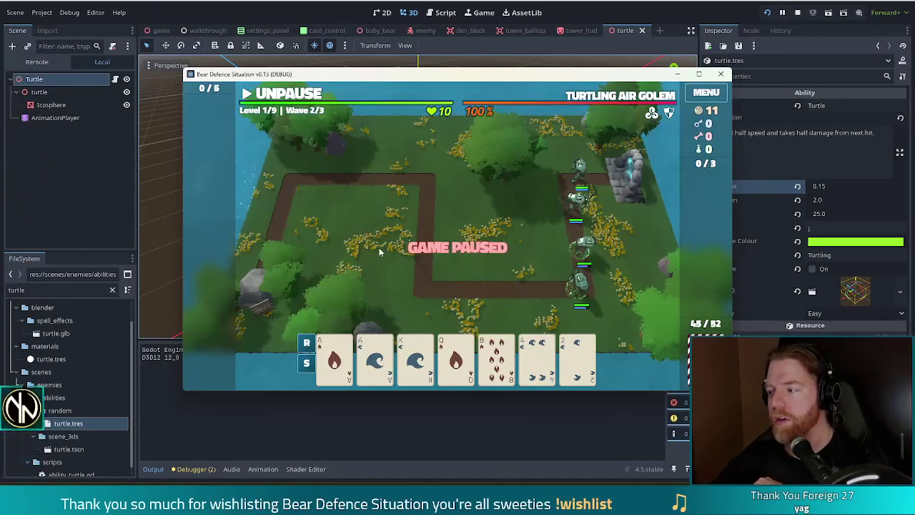
key(F8)
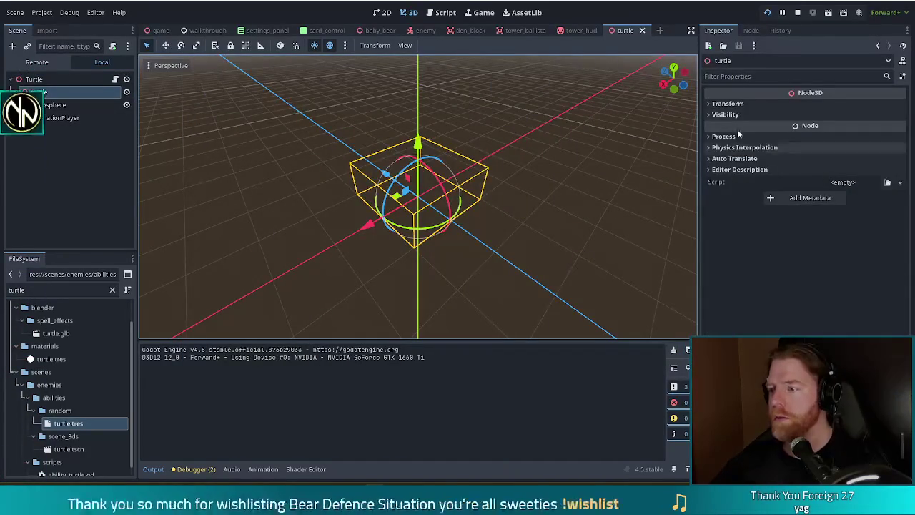
Step: Move the AnimationPlayer's animation to 0.5 so the shield dome is visible
click(727, 104)
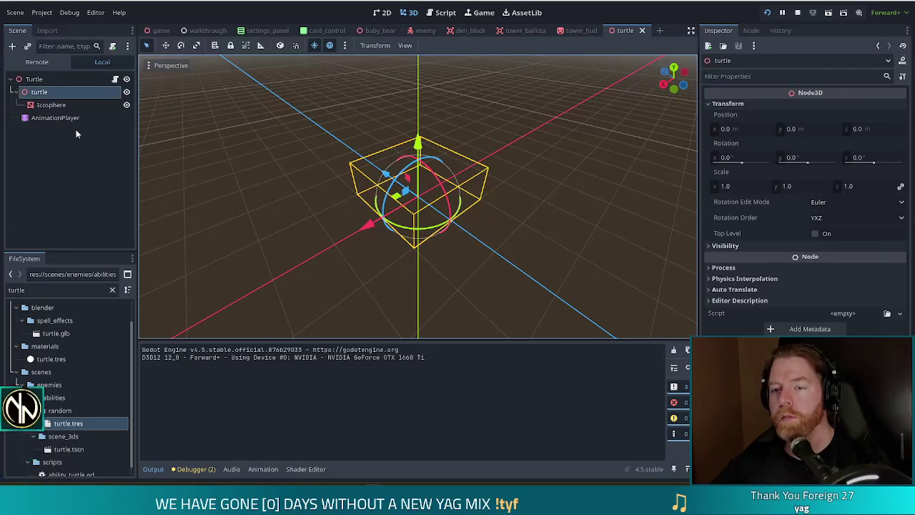
click(51, 104)
click(55, 118)
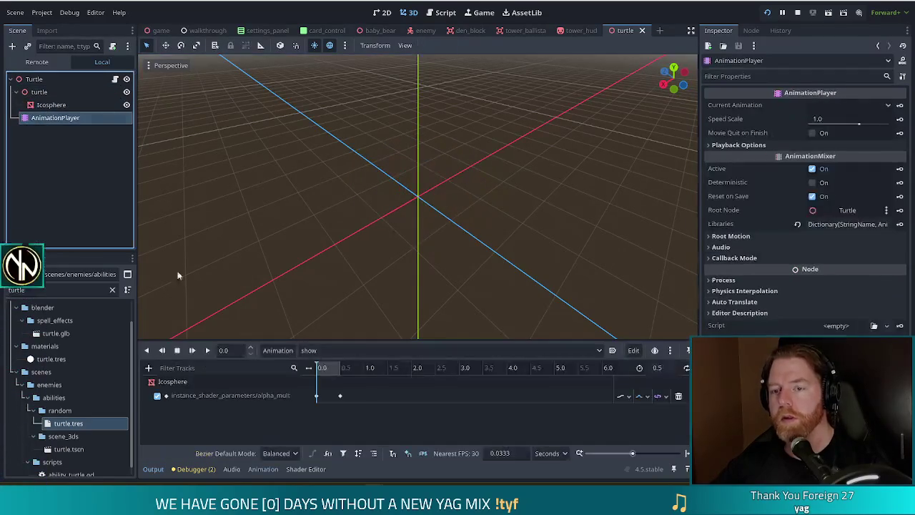
click(341, 368)
Step: Raise the turtle node's Y position to 0.755 and check the shield from the front
click(48, 93)
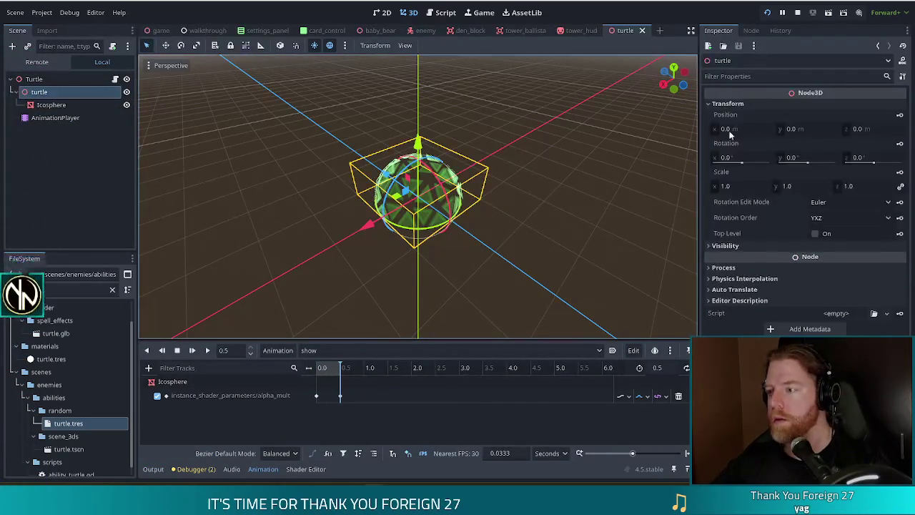
drag(792, 129, 836, 129)
mouse_move(518, 175)
mouse_down()
mouse_move(538, 196)
mouse_move(540, 233)
mouse_move(533, 227)
mouse_up()
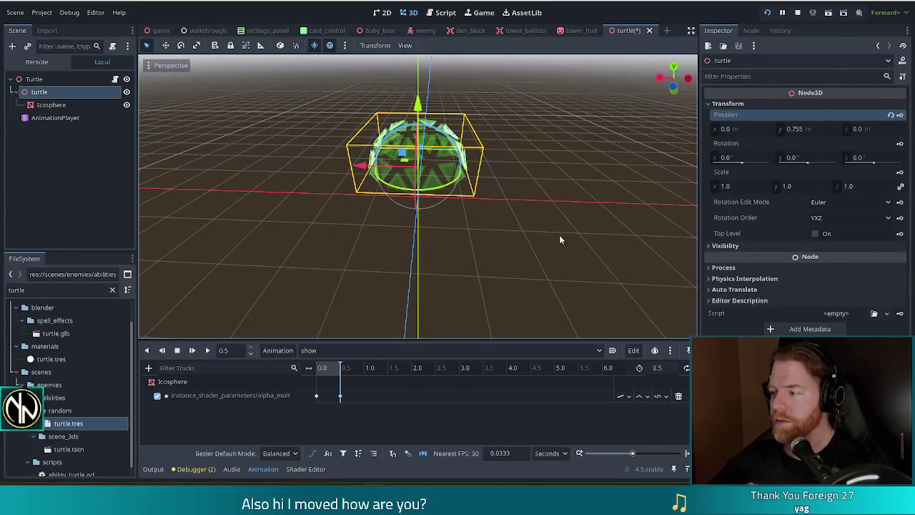